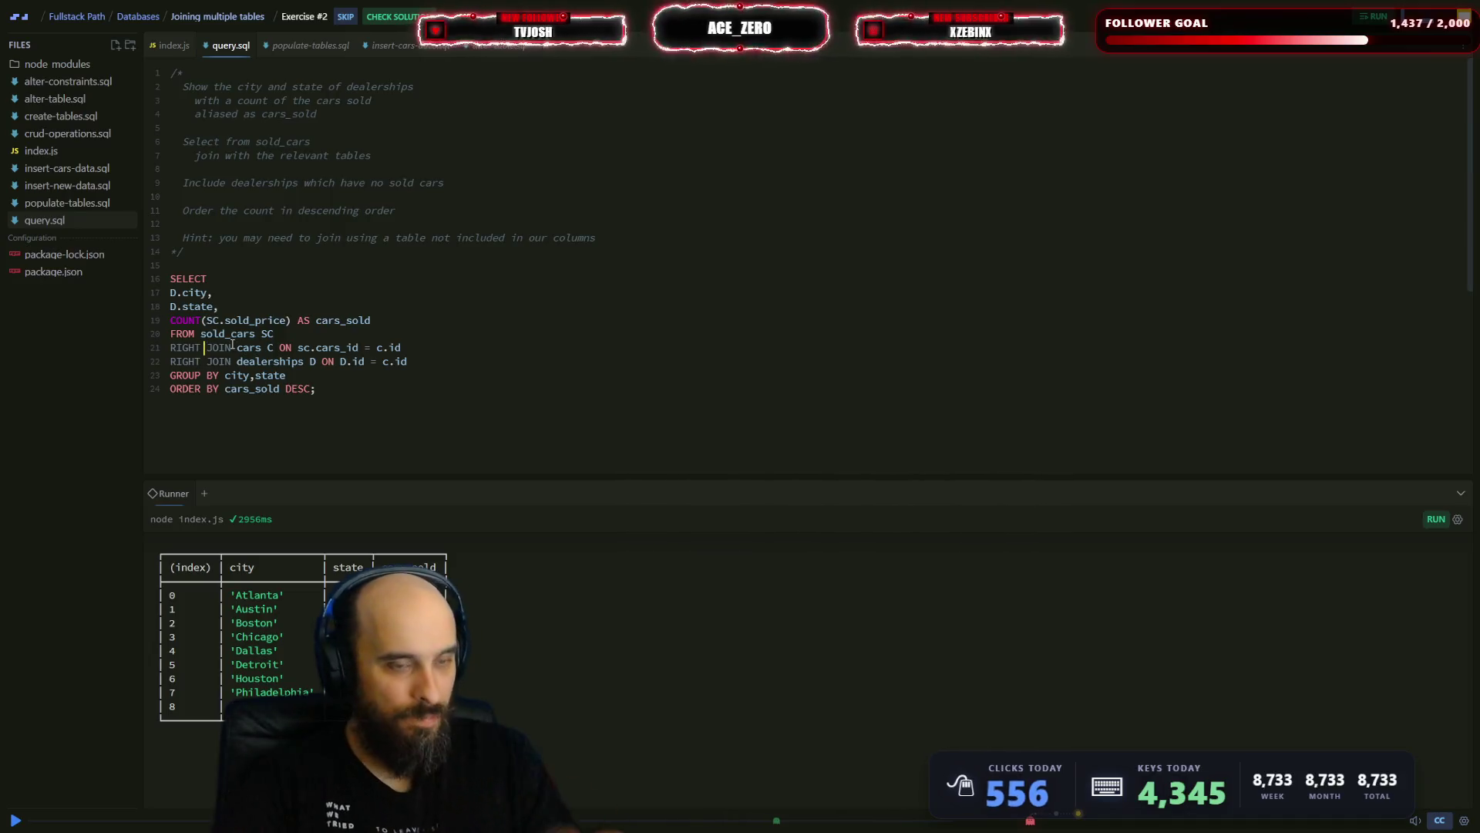
- Change line 22's dealerships join from RIGHT to FULL, run the query, and select line 21's INNER
text(INNER)
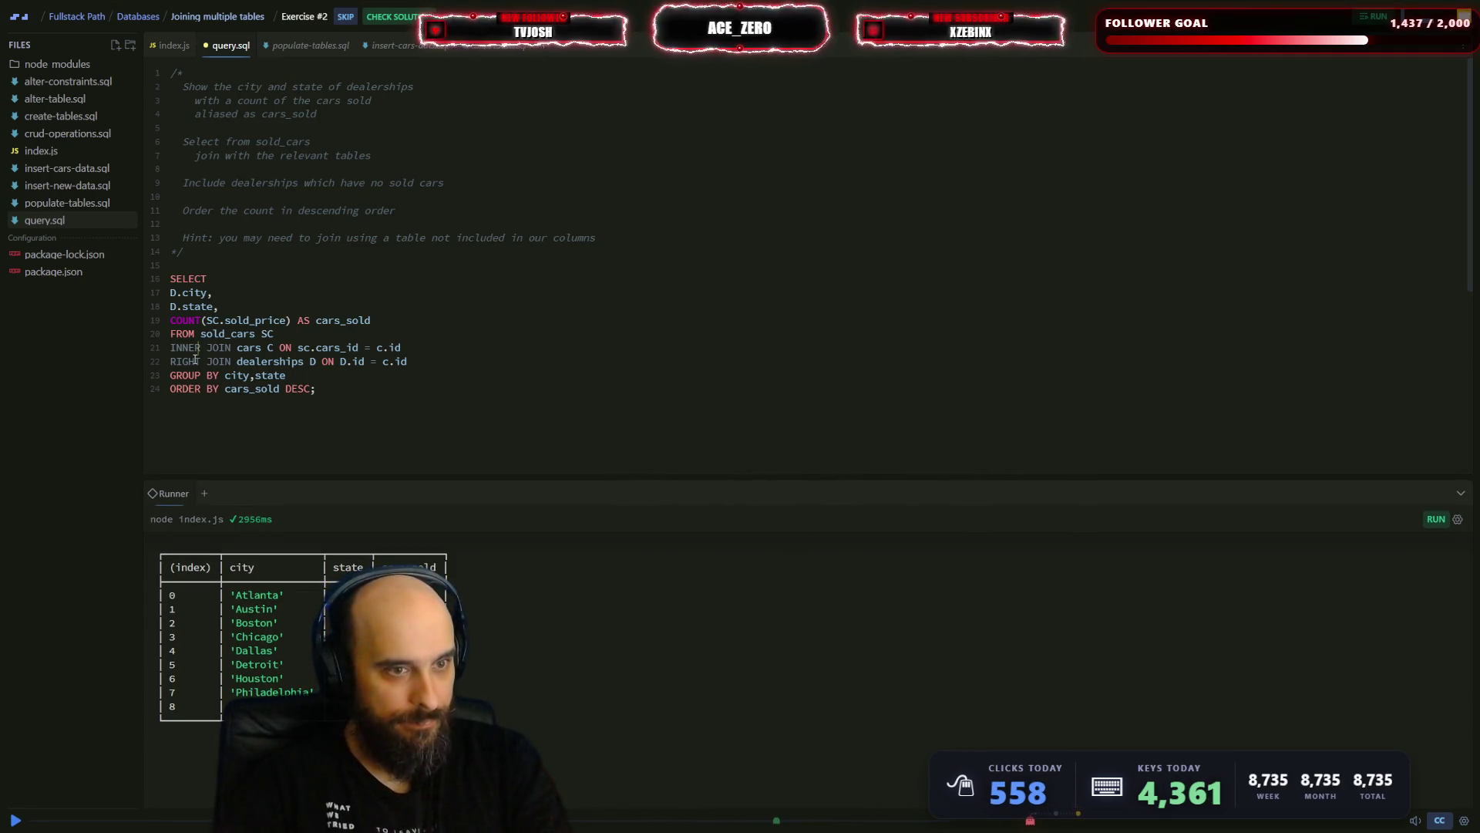
click(200, 361)
key(BackSpace)
key(BackSpace)
key(BackSpace)
key(BackSpace)
text(FULL)
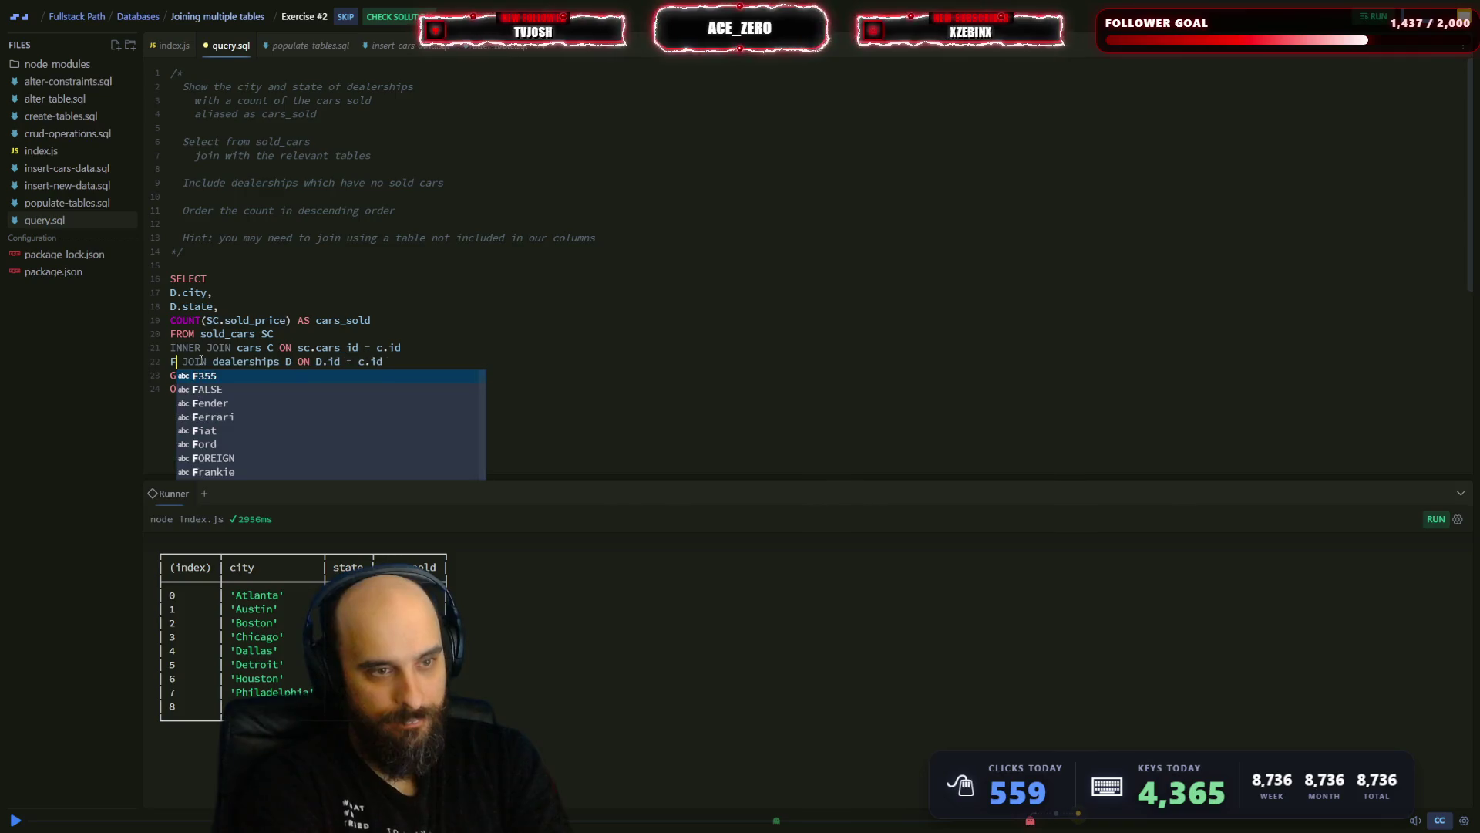
key(ctrl+Return)
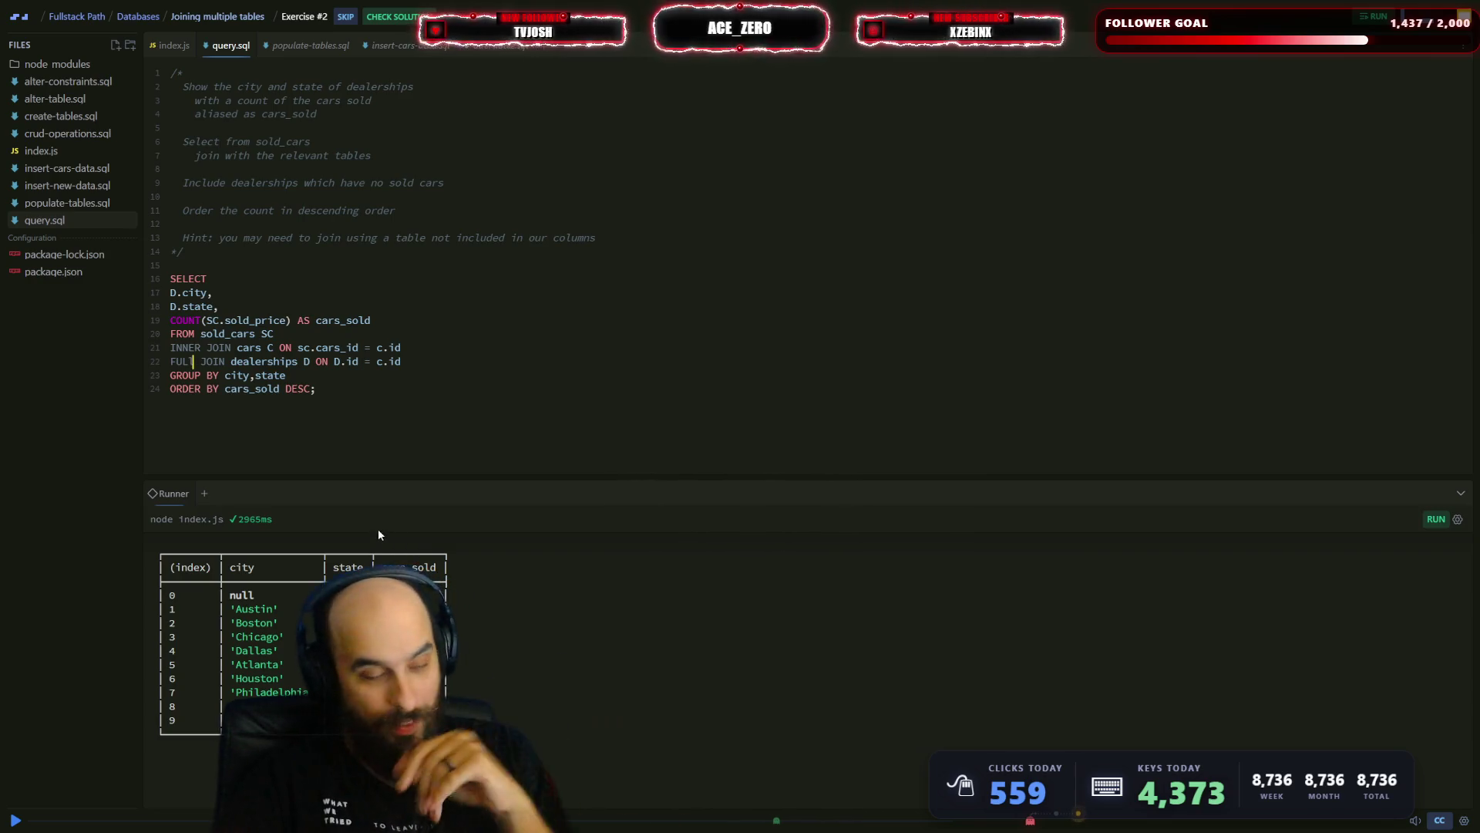
click(204, 364)
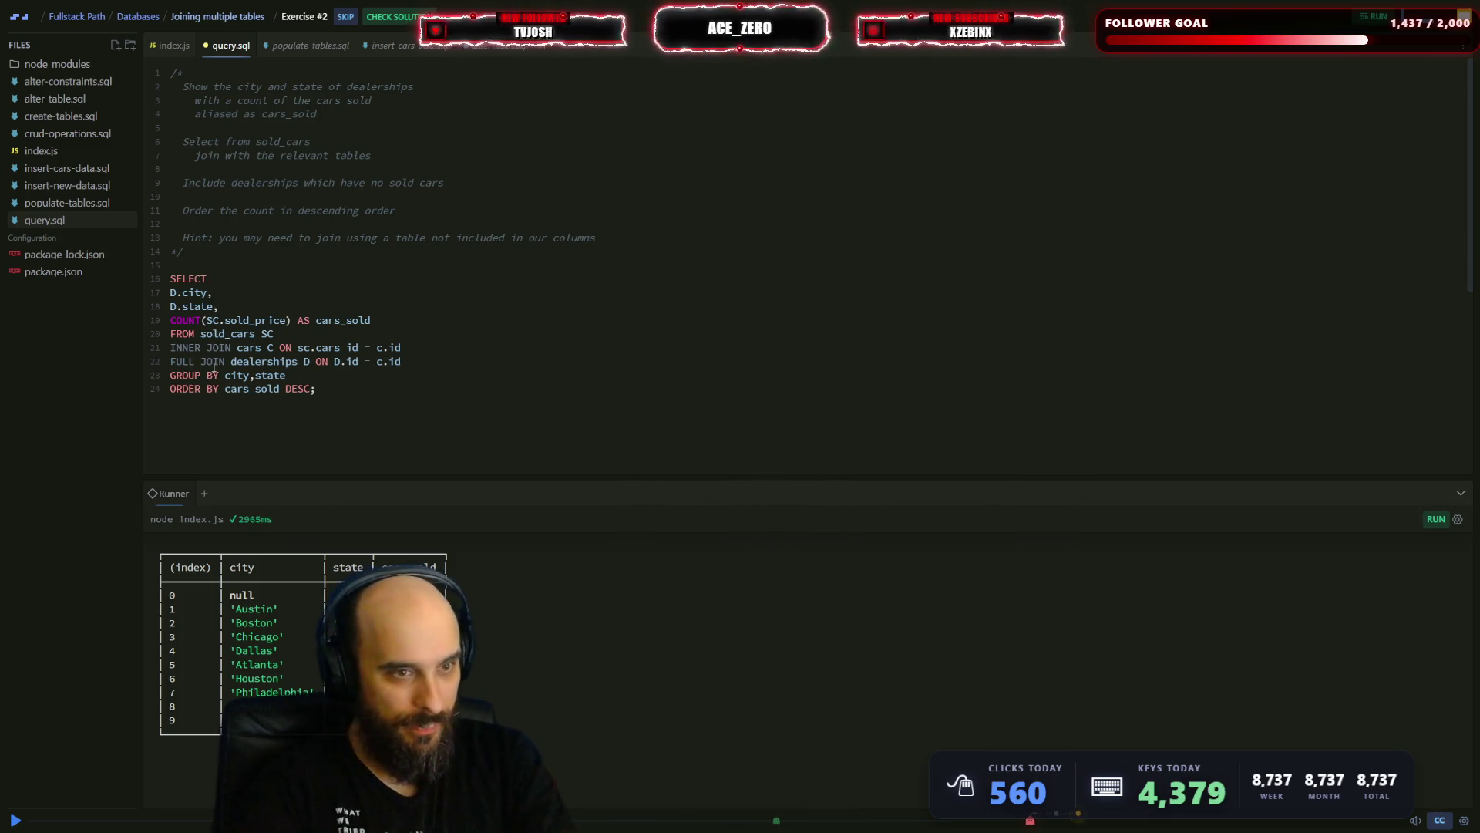
double_click(185, 347)
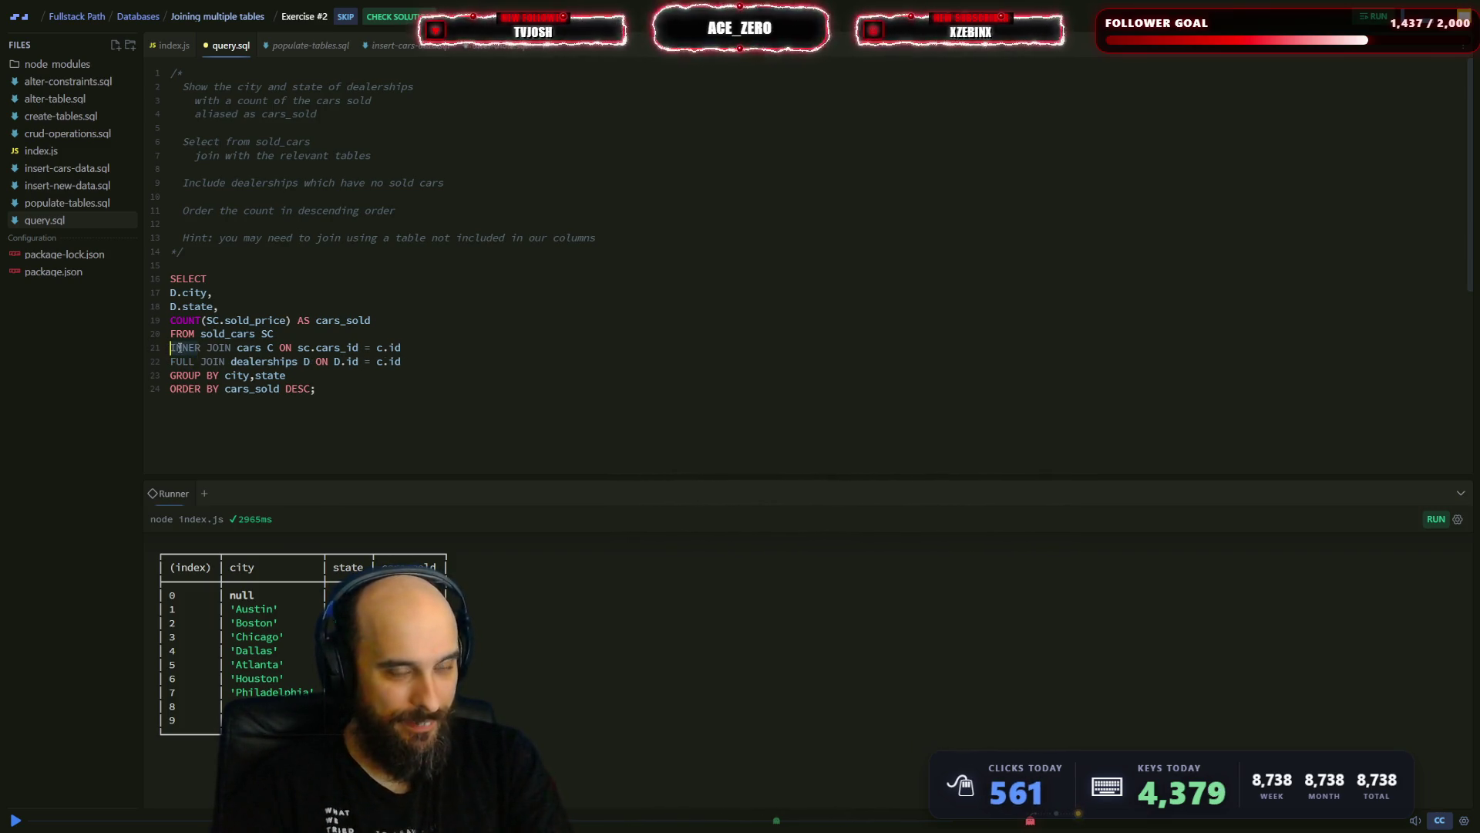
- Make the cars join on line 21 a FULL JOIN and rerun the query
text(FULL)
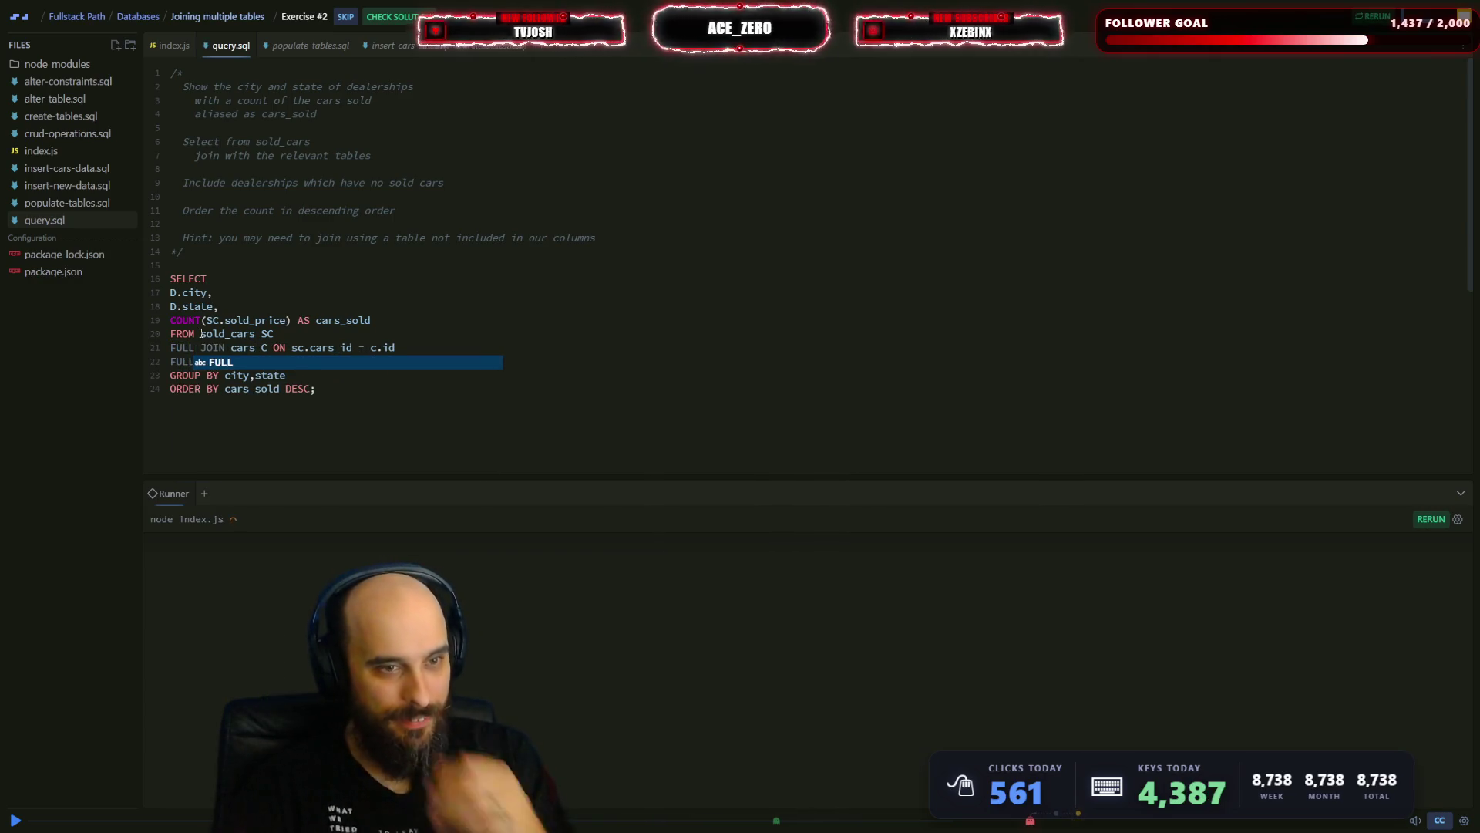
click(420, 433)
key(ctrl+Return)
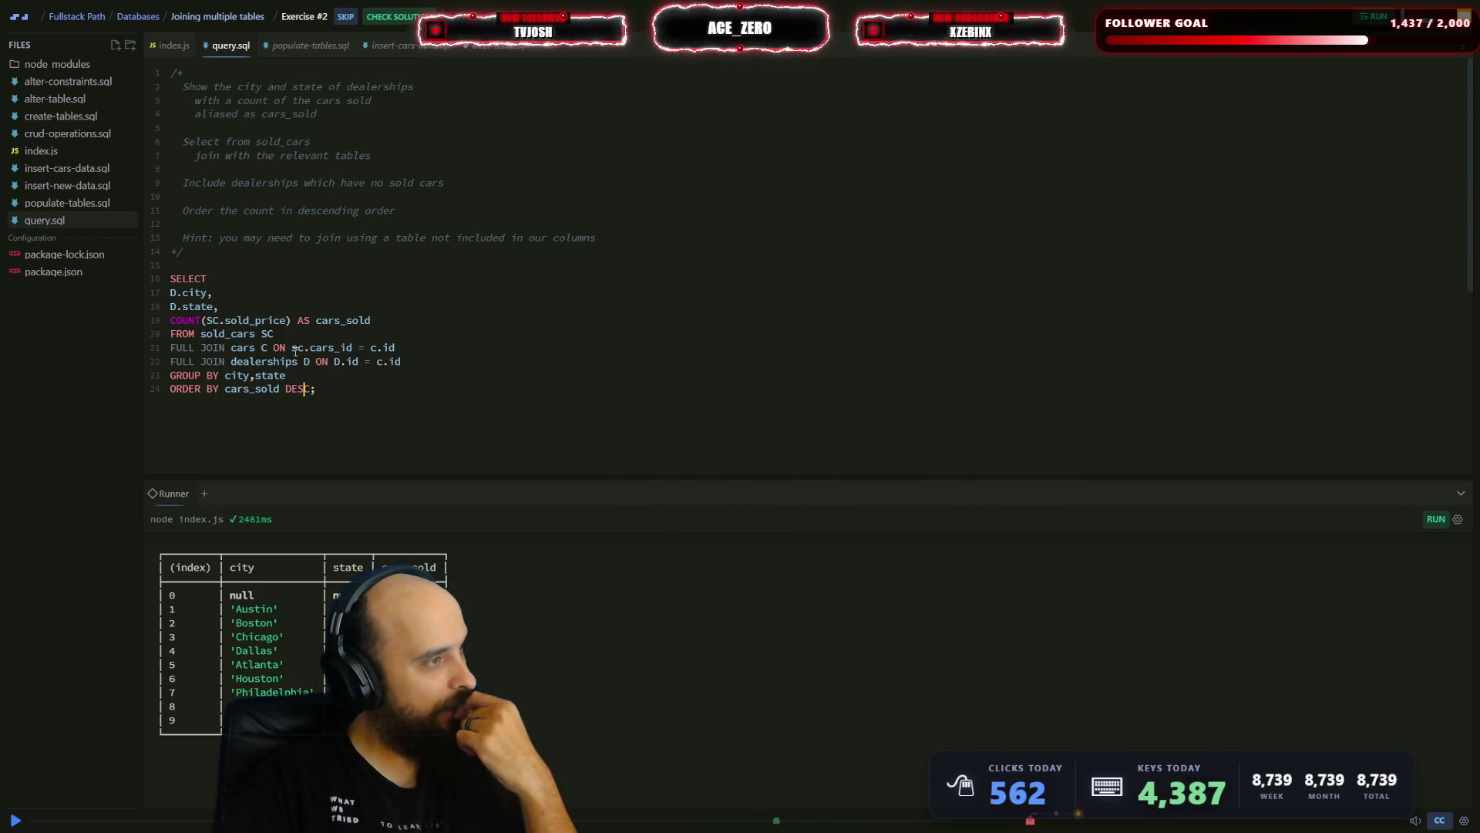
- Review the cars join condition on line 21 and the dealerships join below it
click(298, 347)
drag(375, 348, 235, 349)
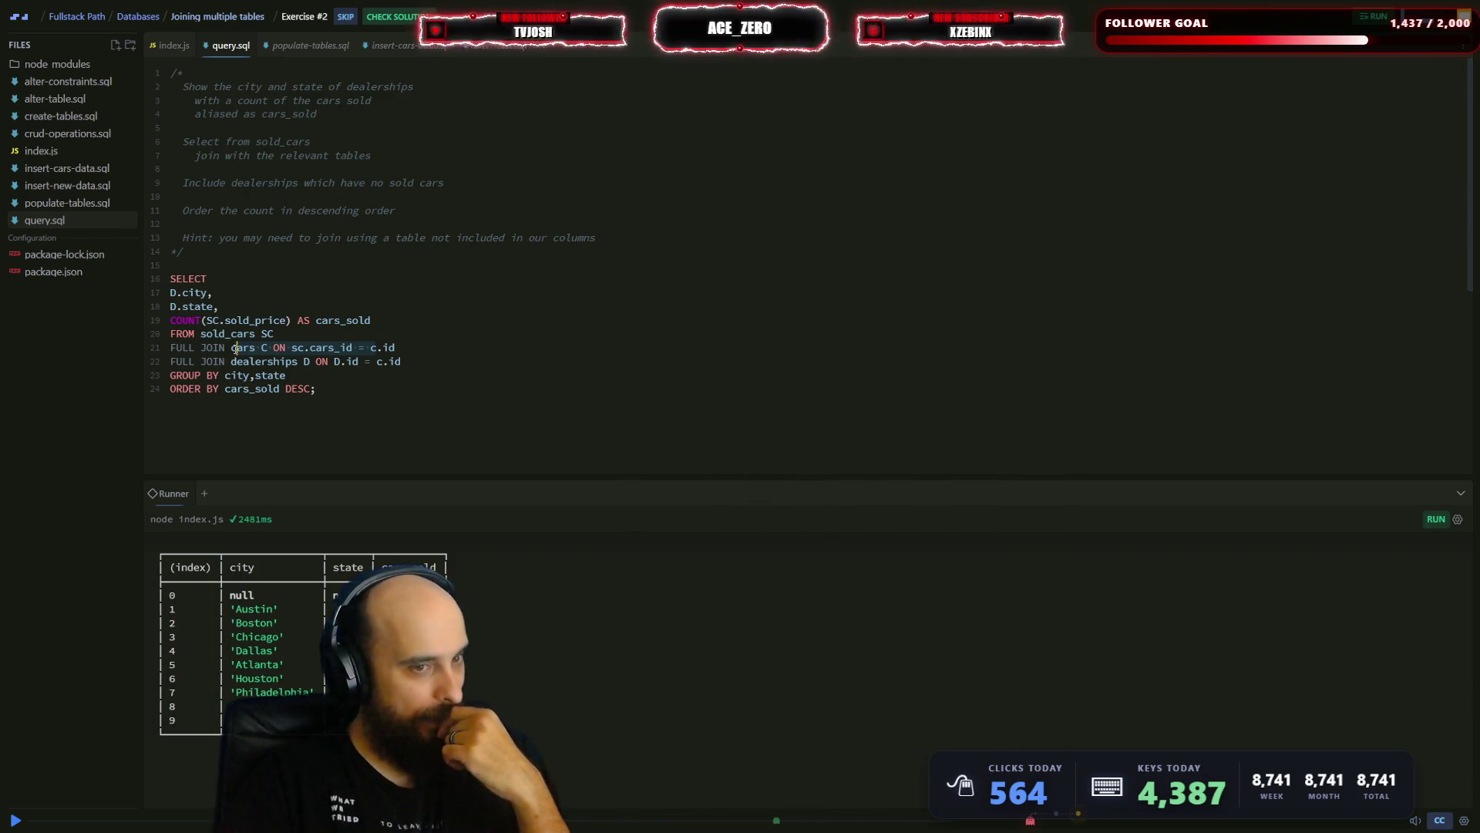
click(194, 361)
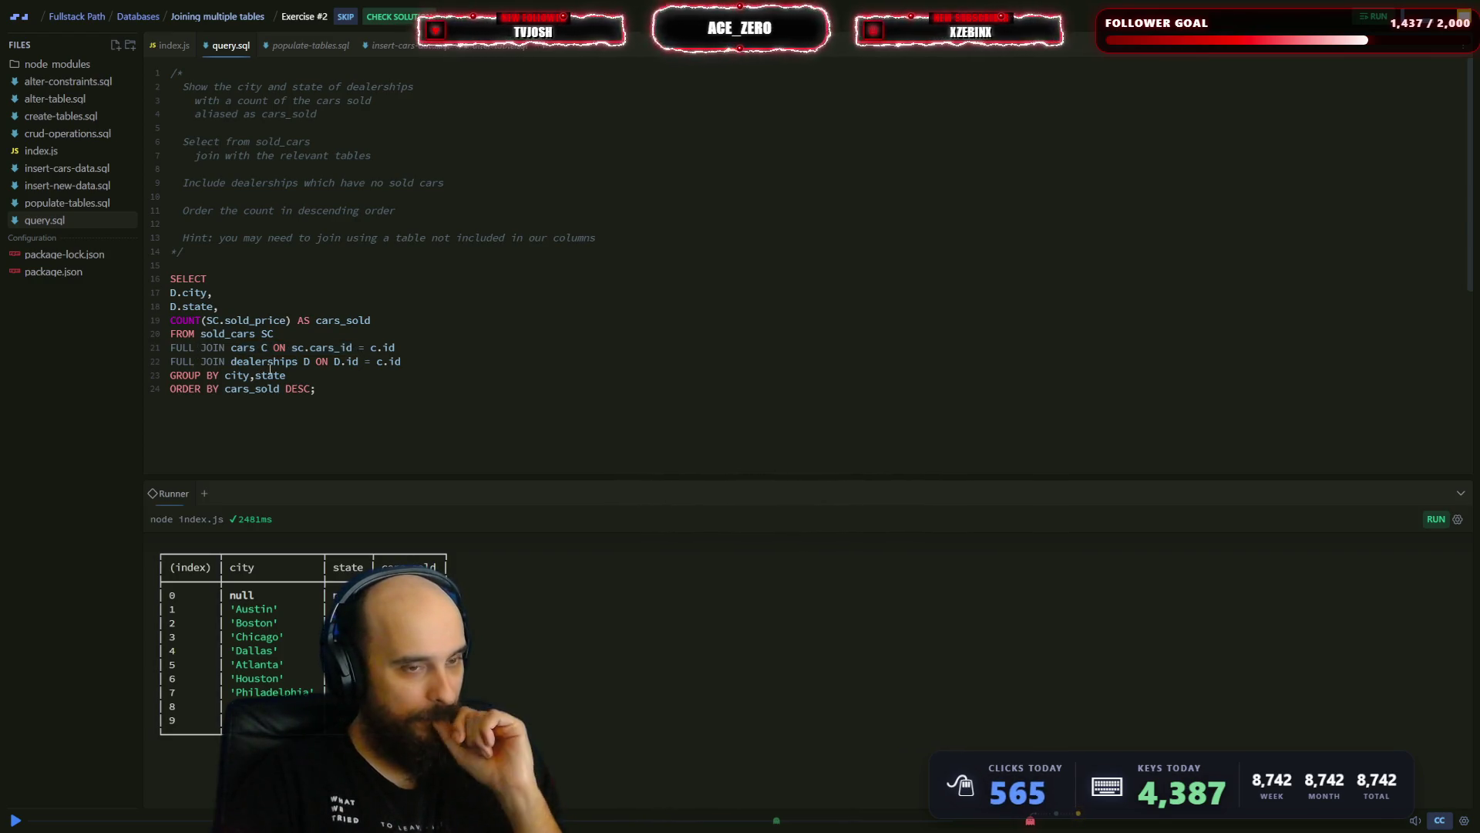
key(ctrl+BackSpace)
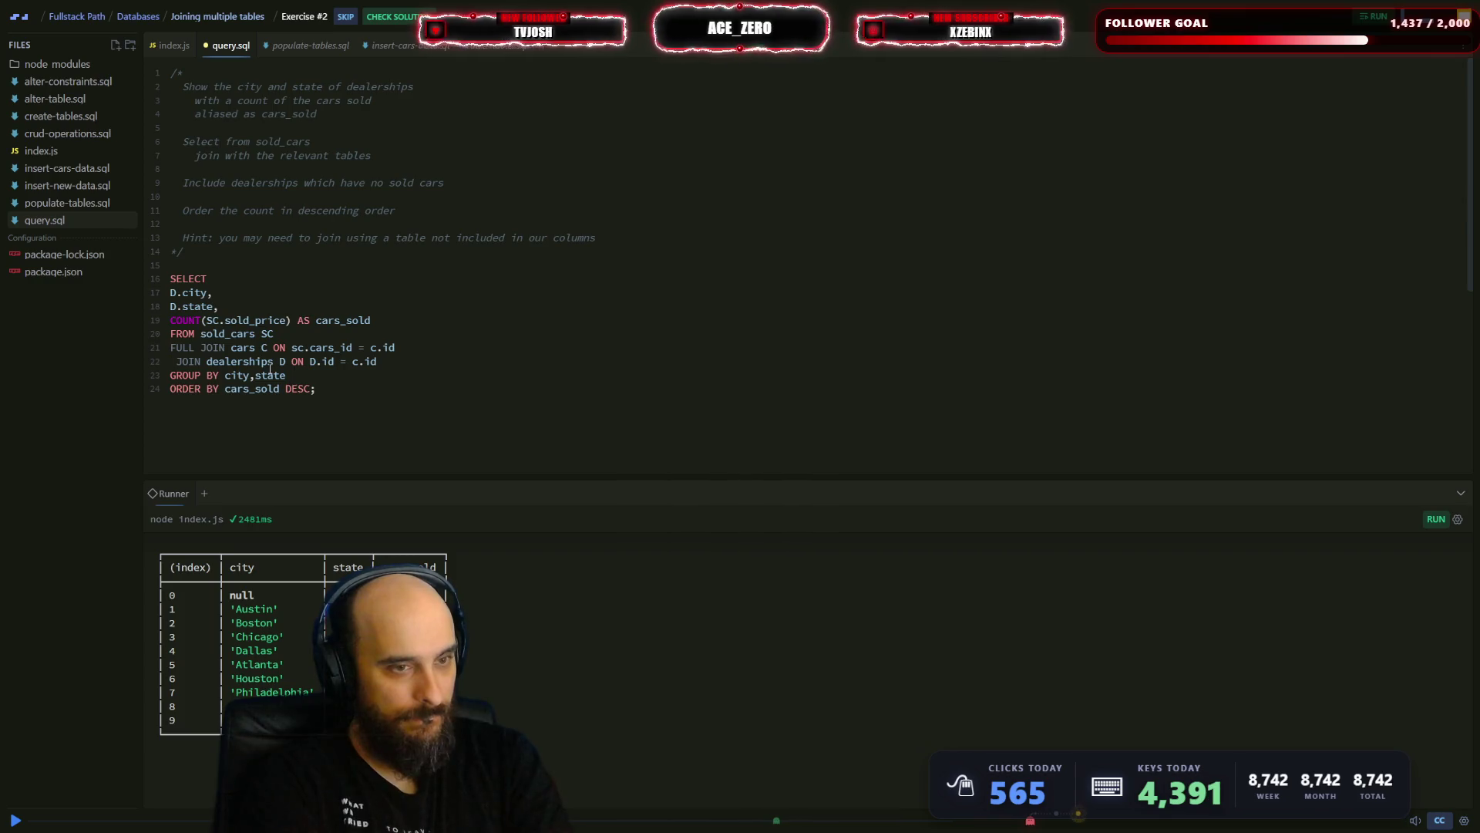
text(RIGHT)
key(Escape)
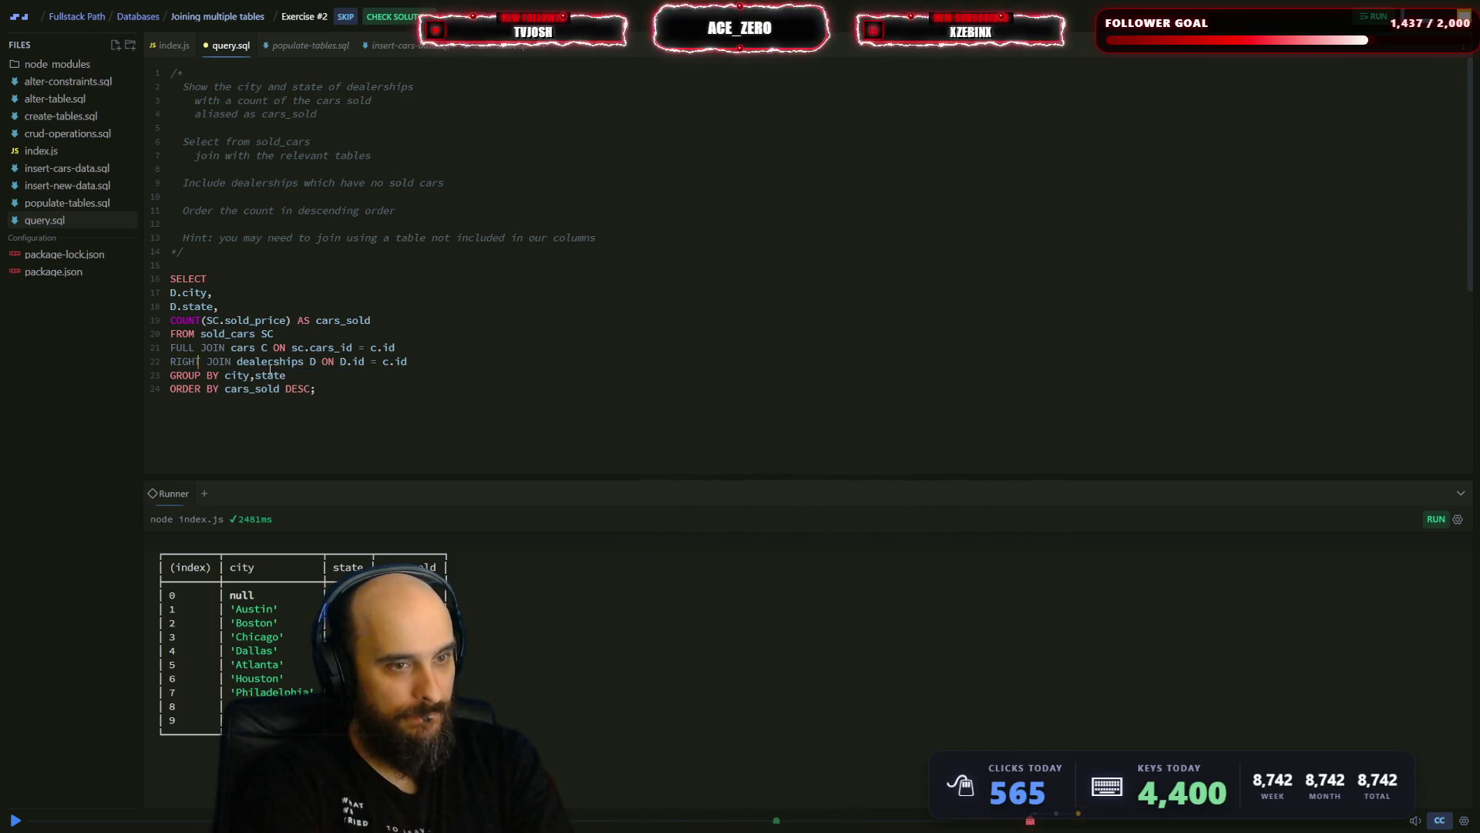
key(ctrl+BackSpace)
text(LEFT)
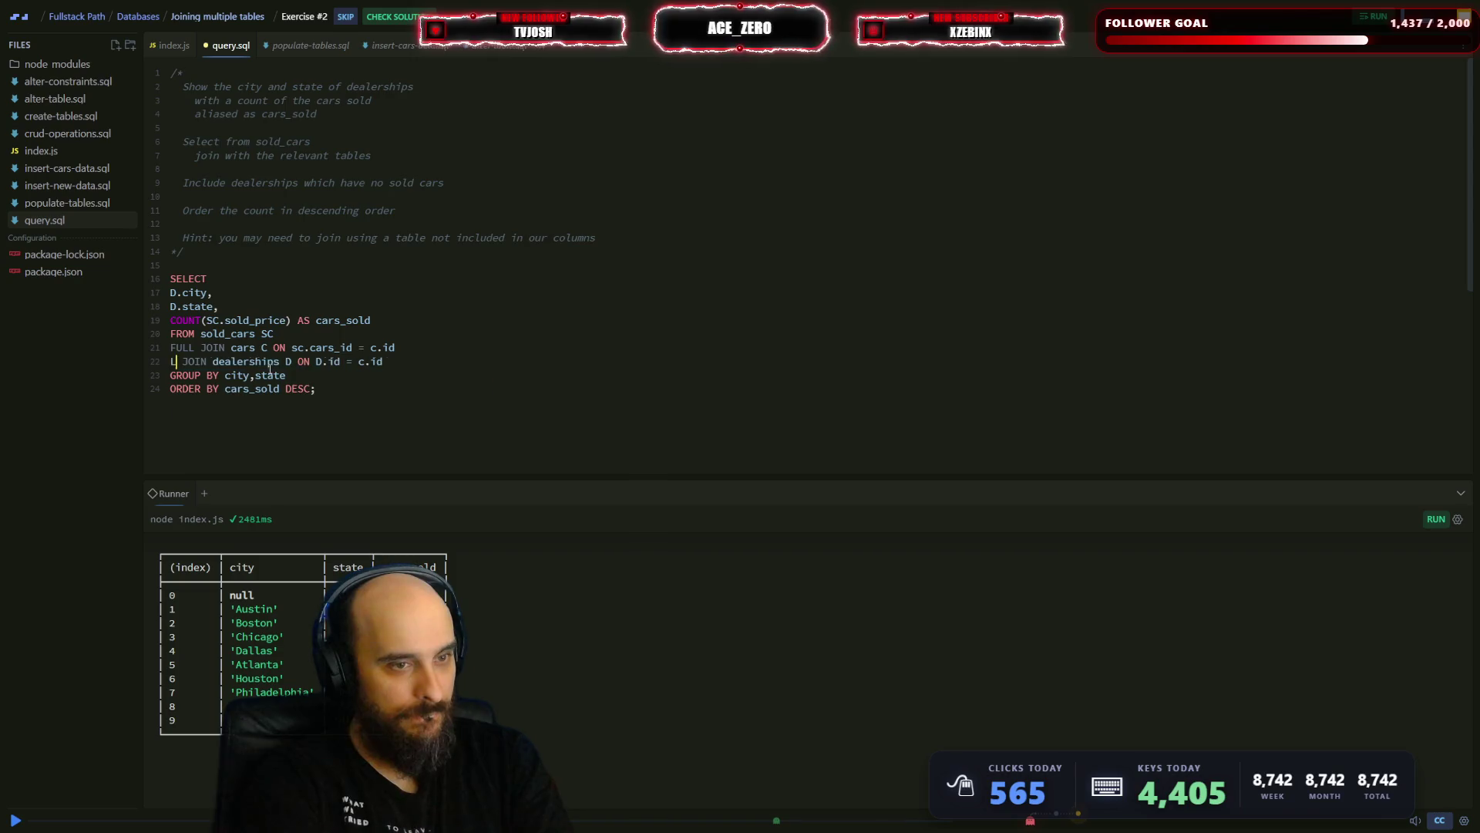
key(ctrl+Return)
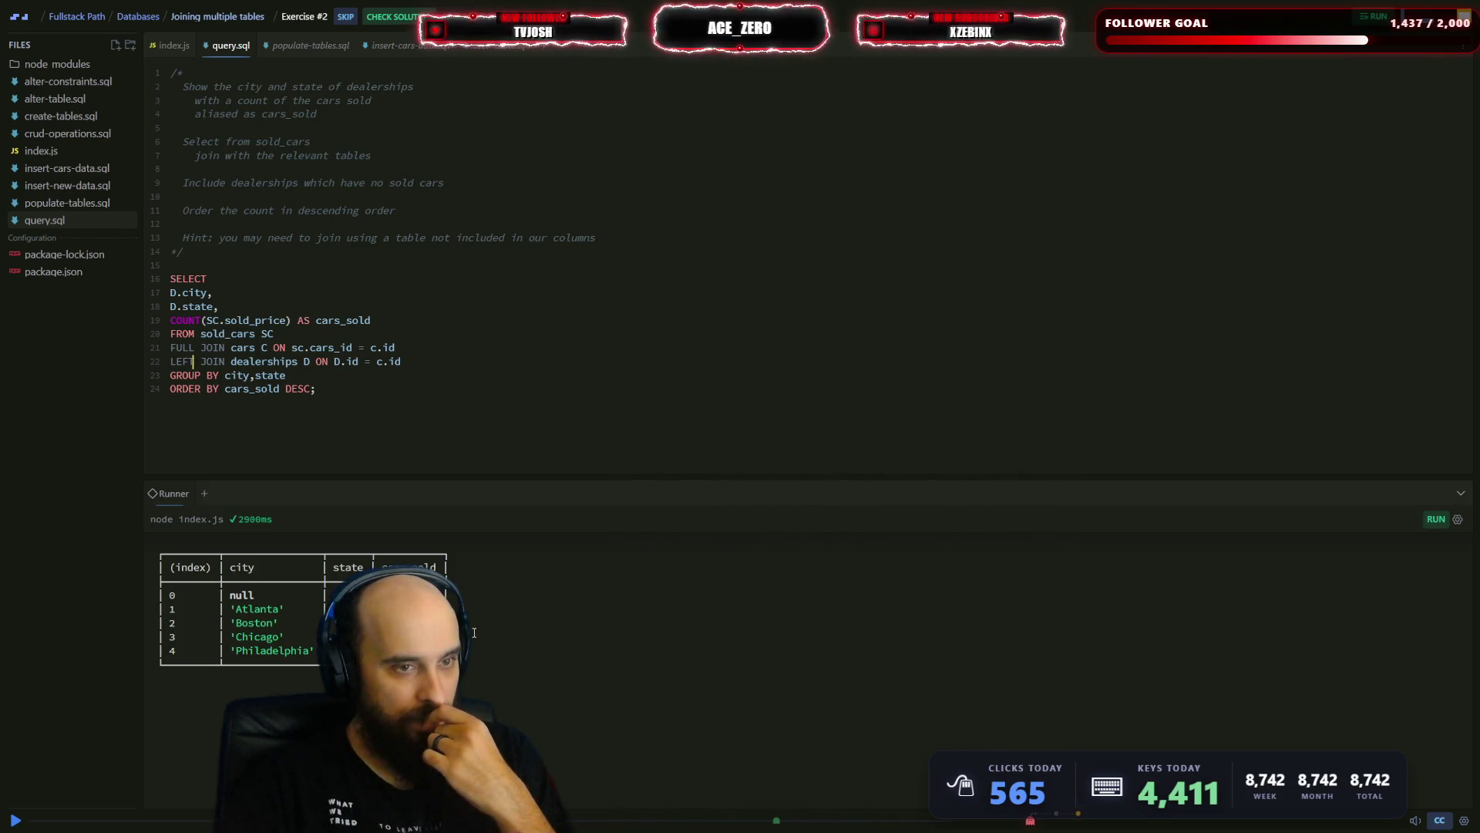
key(ctrl+BackSpace)
text(FULL)
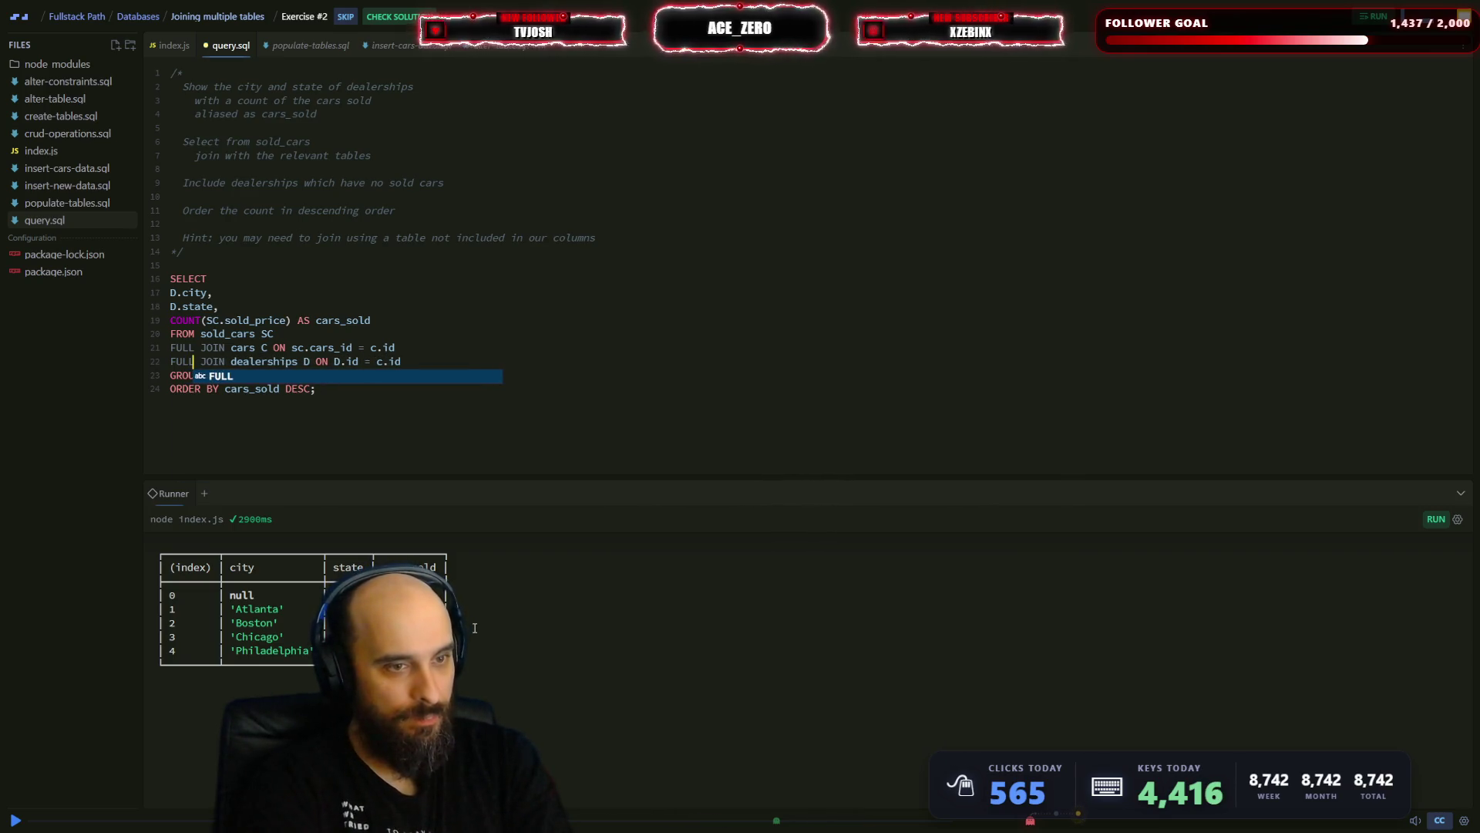
key(ctrl+Return)
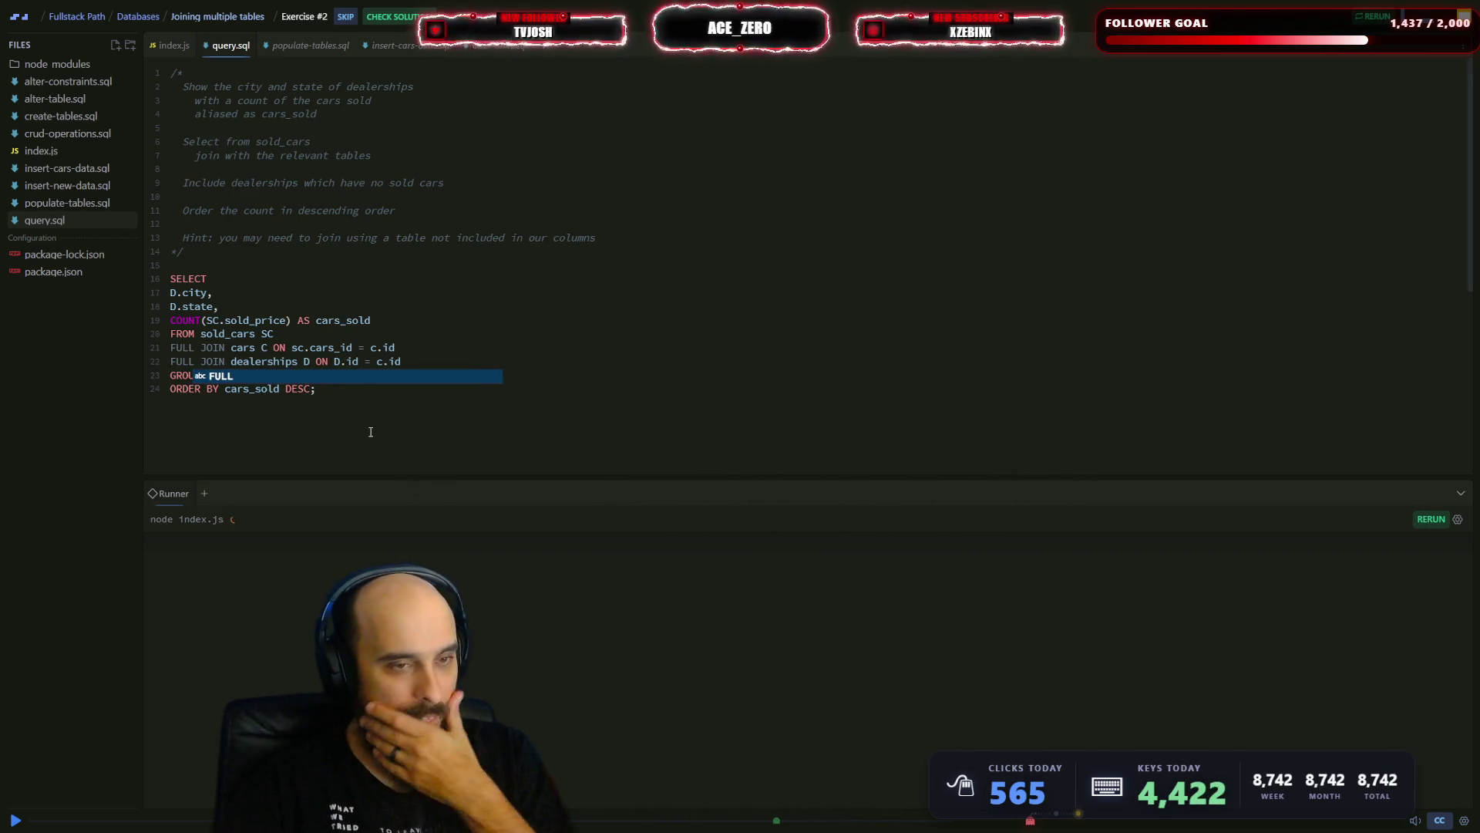
click(370, 432)
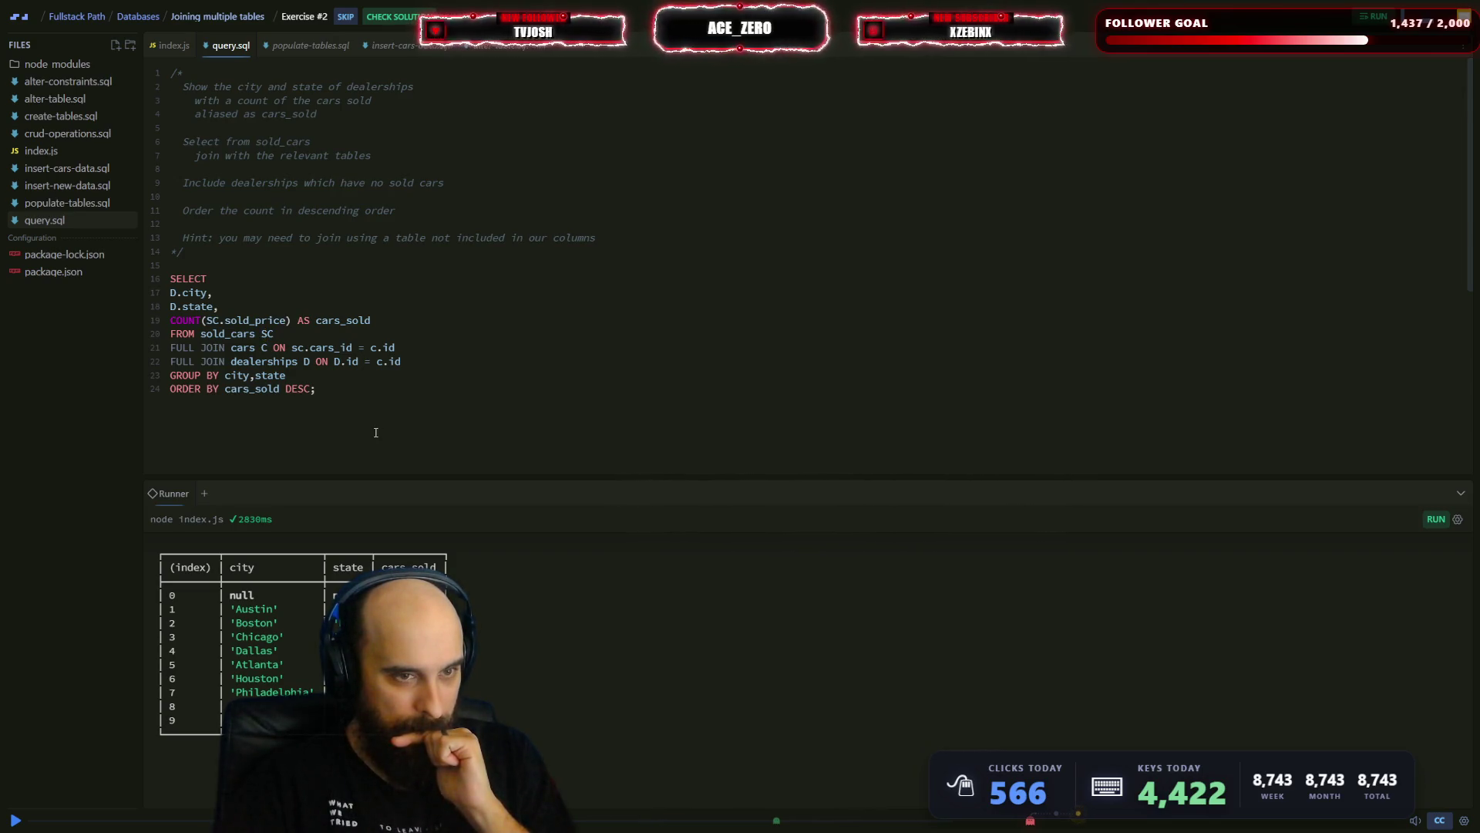
click(393, 16)
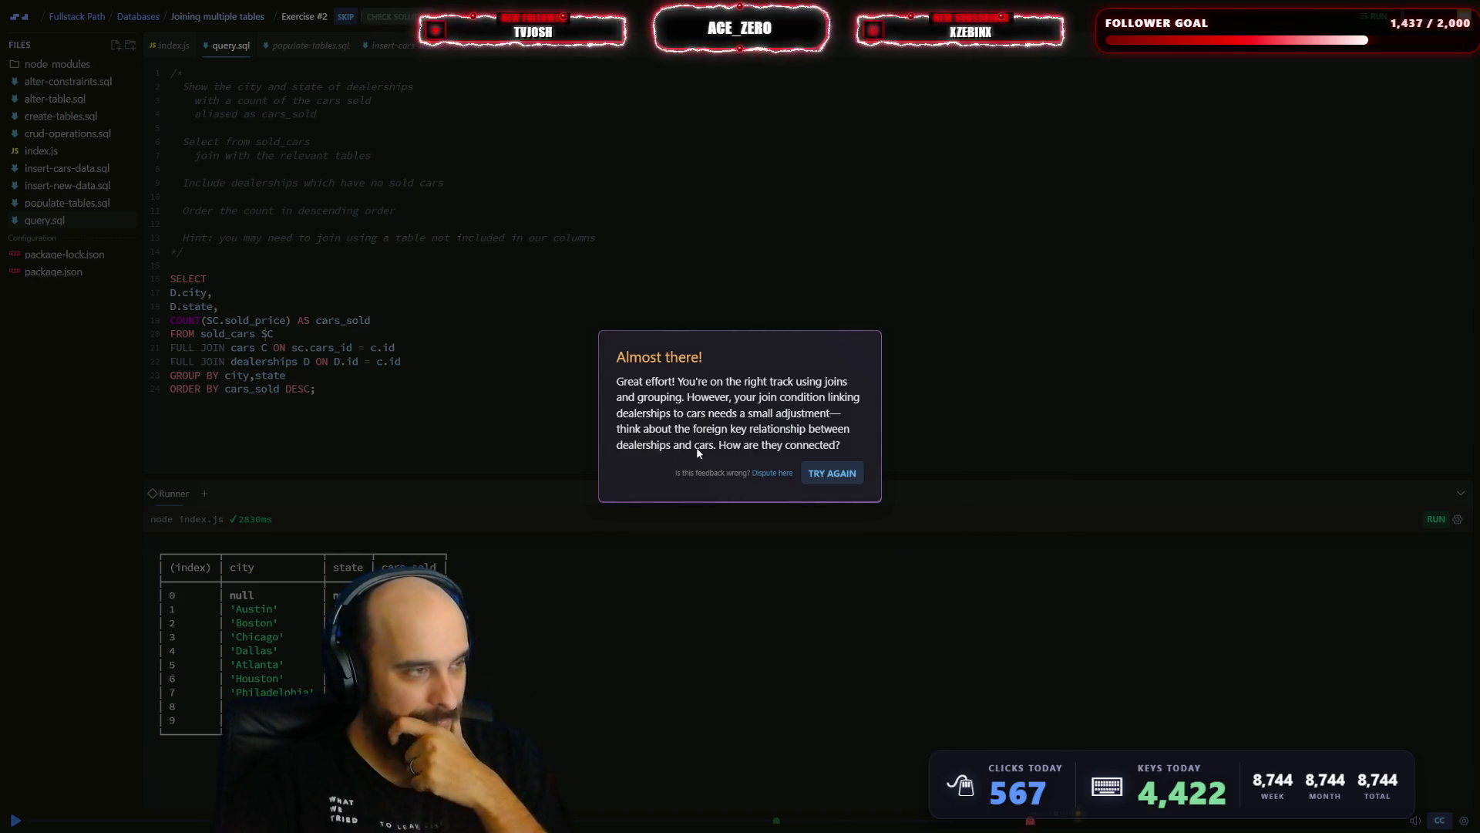
- Dismiss the Almost there feedback and open the insert-cars-data.sql file
click(842, 473)
click(100, 187)
- Browse insert-cars-data.sql, crud-operations.sql and create-tables.sql, checking the cars_id foreign key definition
click(97, 183)
click(99, 183)
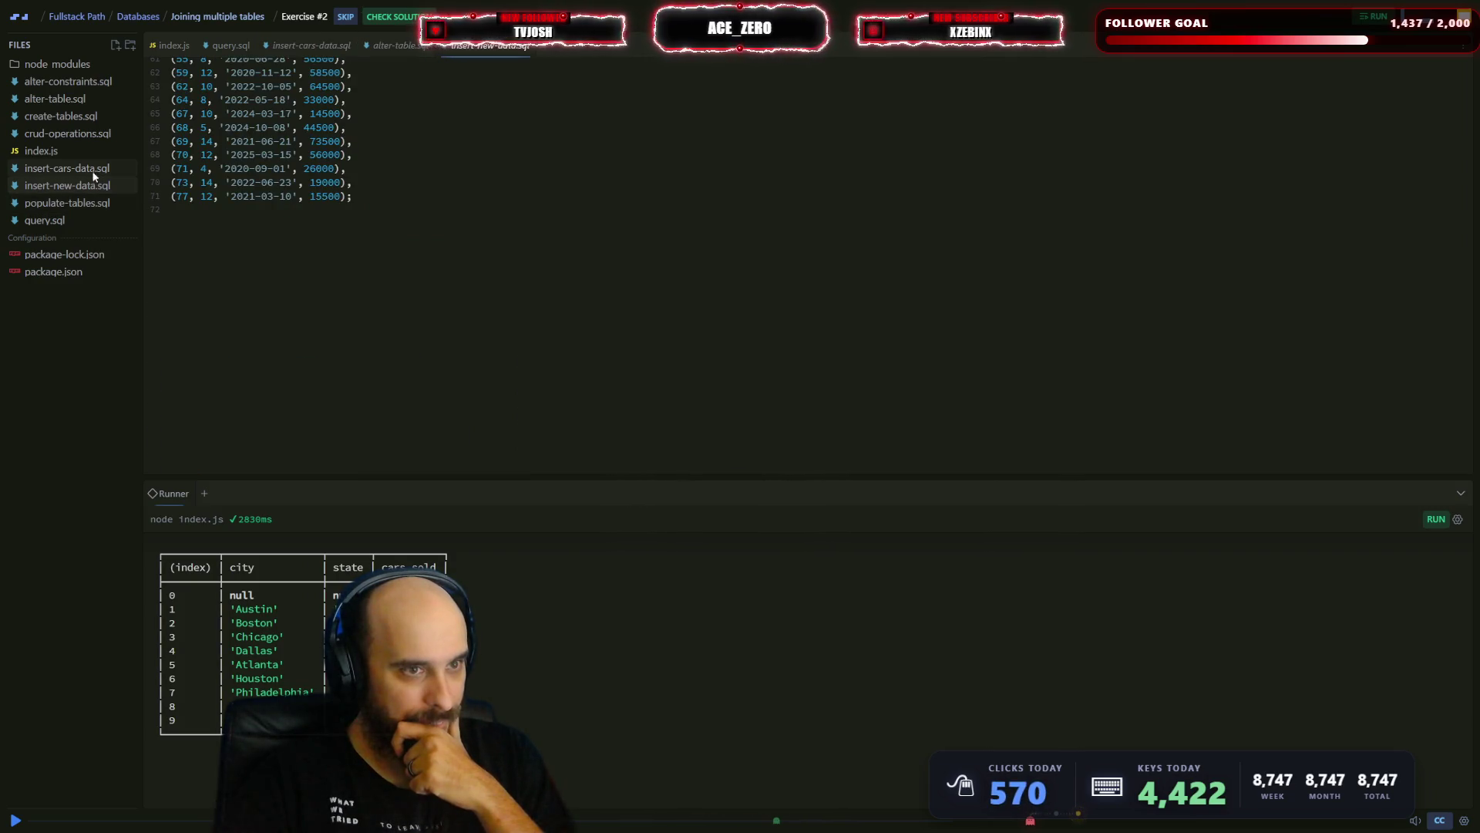
click(93, 170)
click(81, 132)
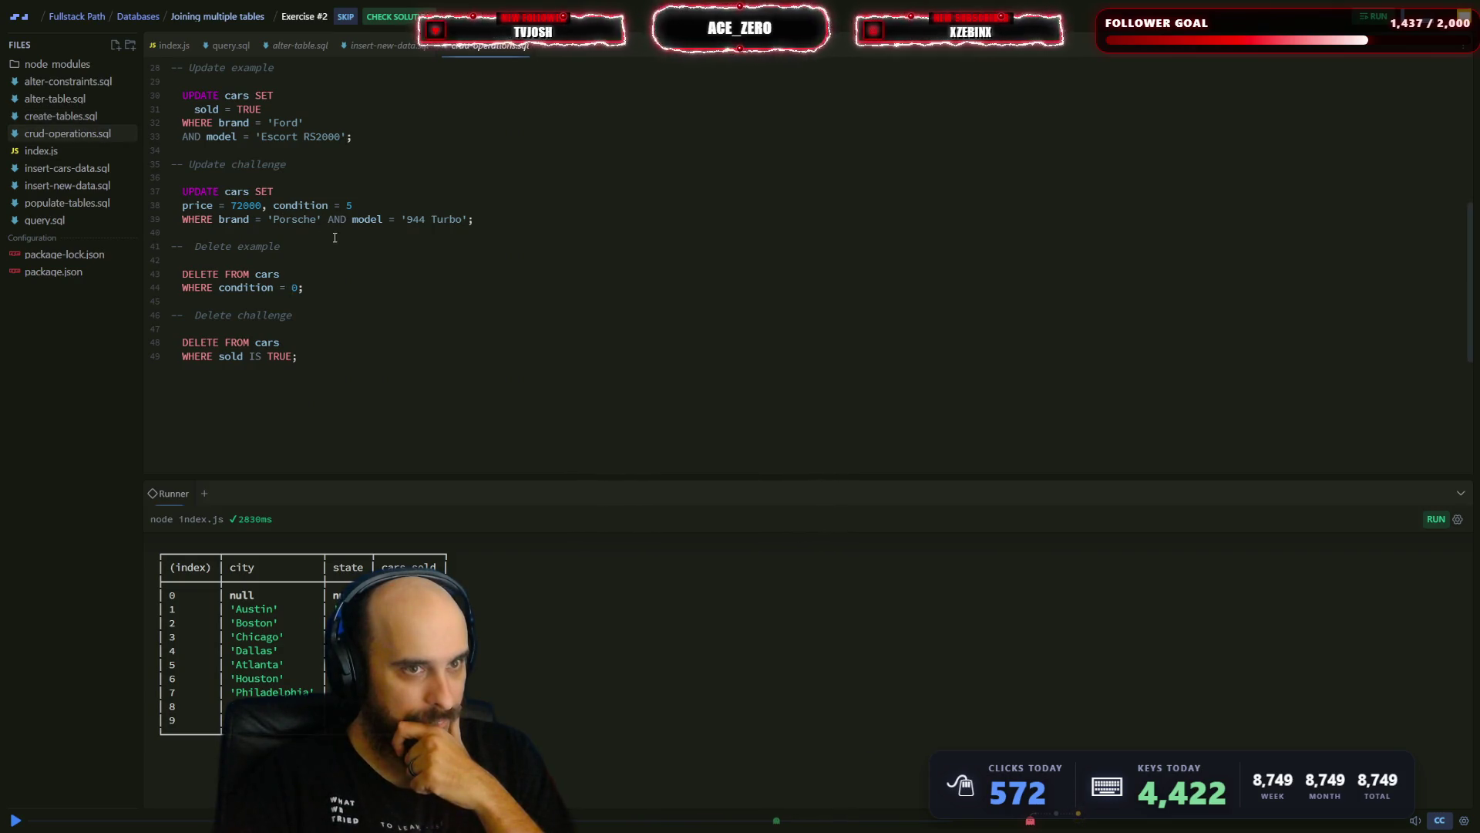
scroll(335, 237, up, 9)
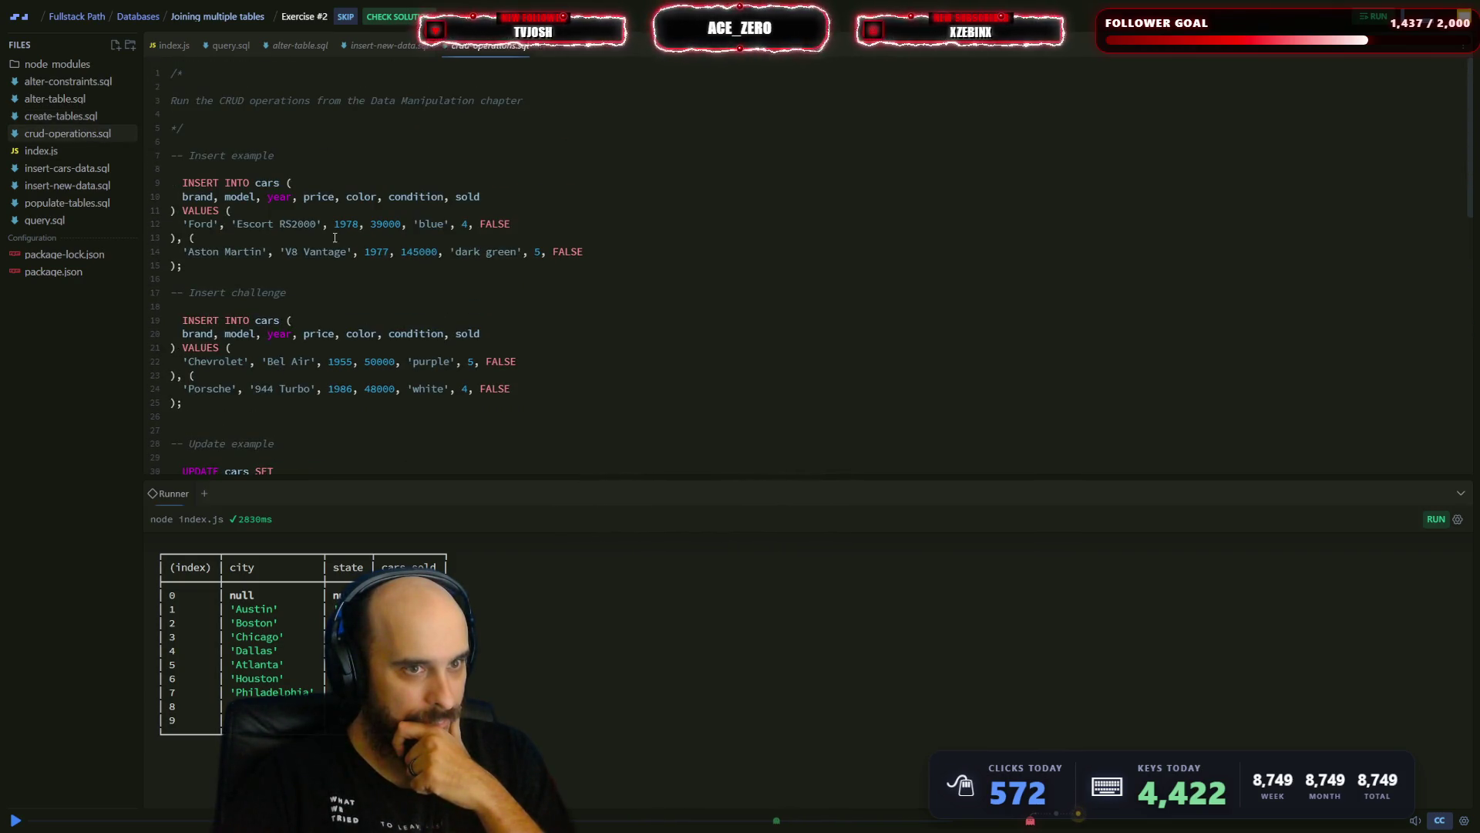
click(104, 117)
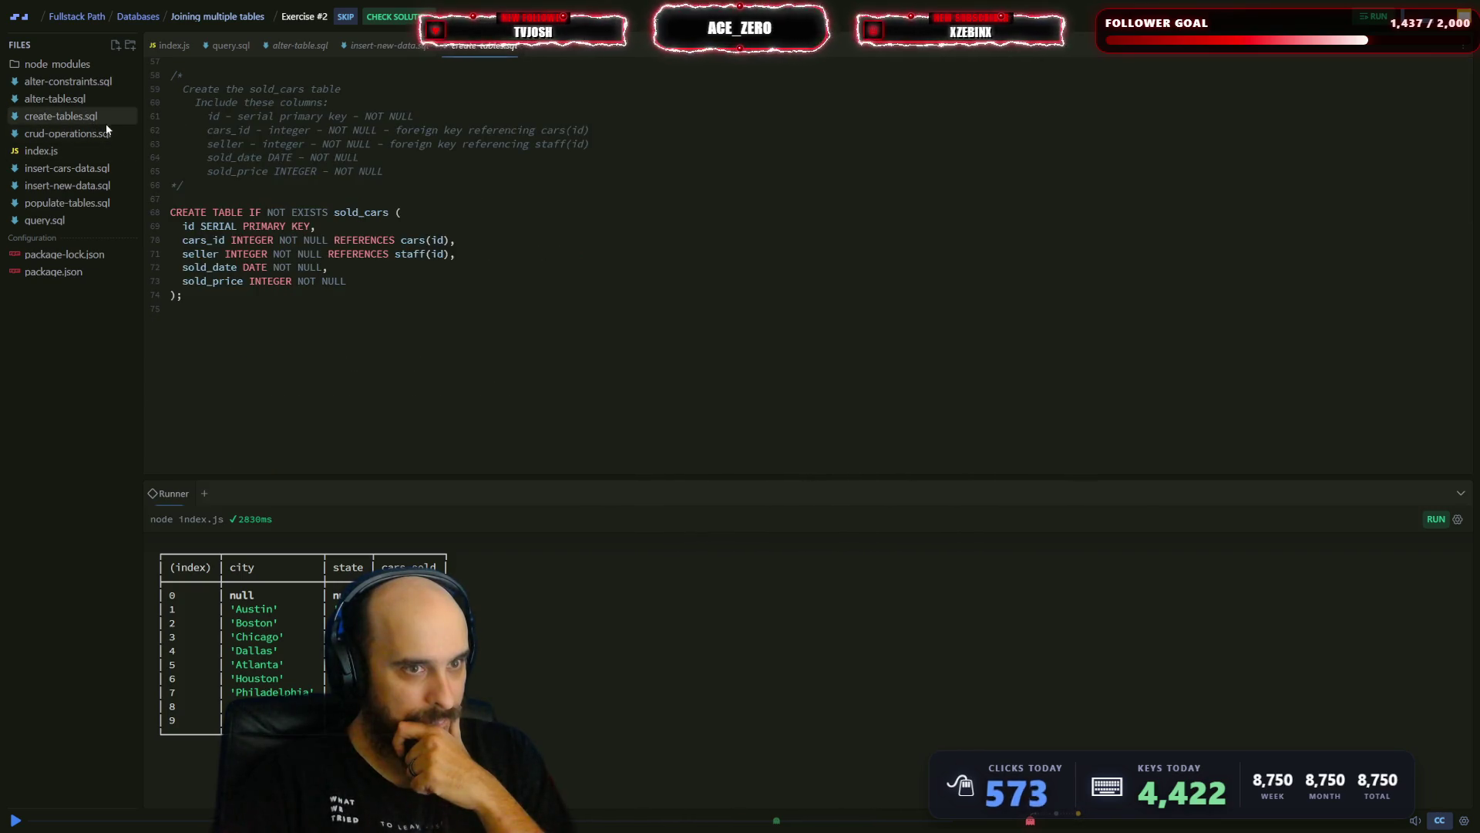
drag(396, 240, 195, 240)
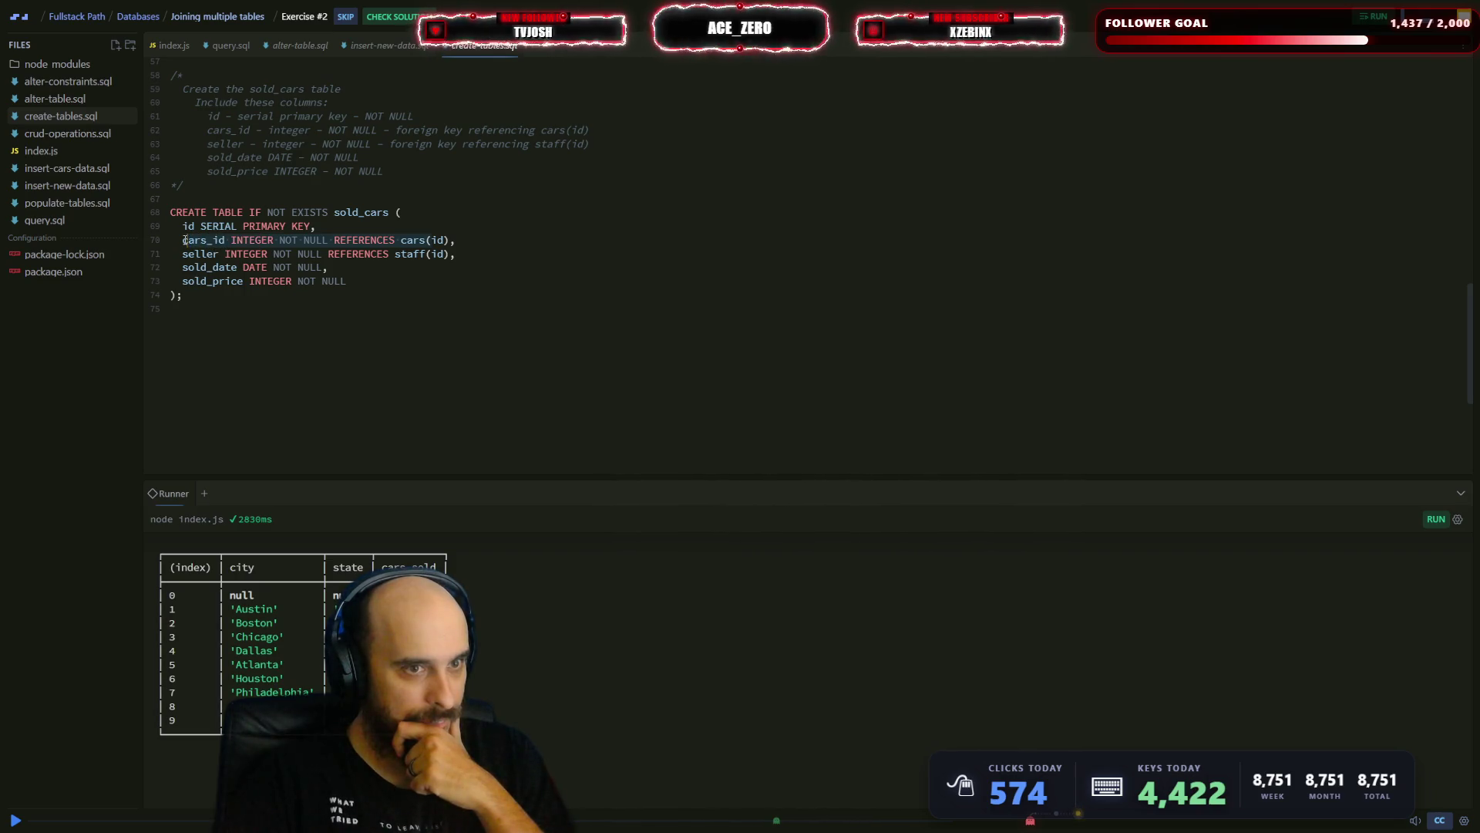
click(309, 226)
- Open alter-table.sql and highlight the dealership_fk constraint line
click(58, 100)
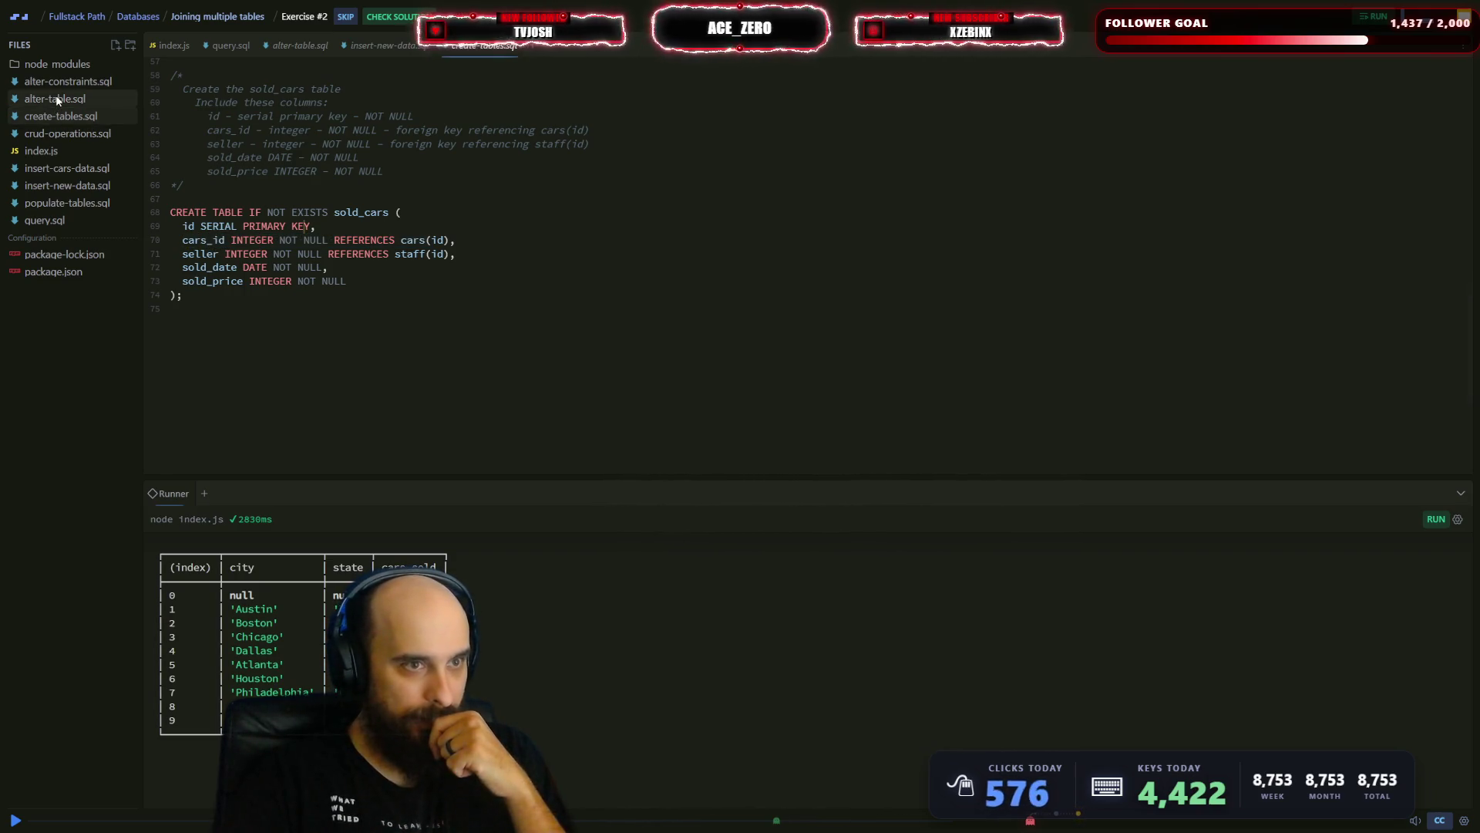
scroll(233, 160, down, 2)
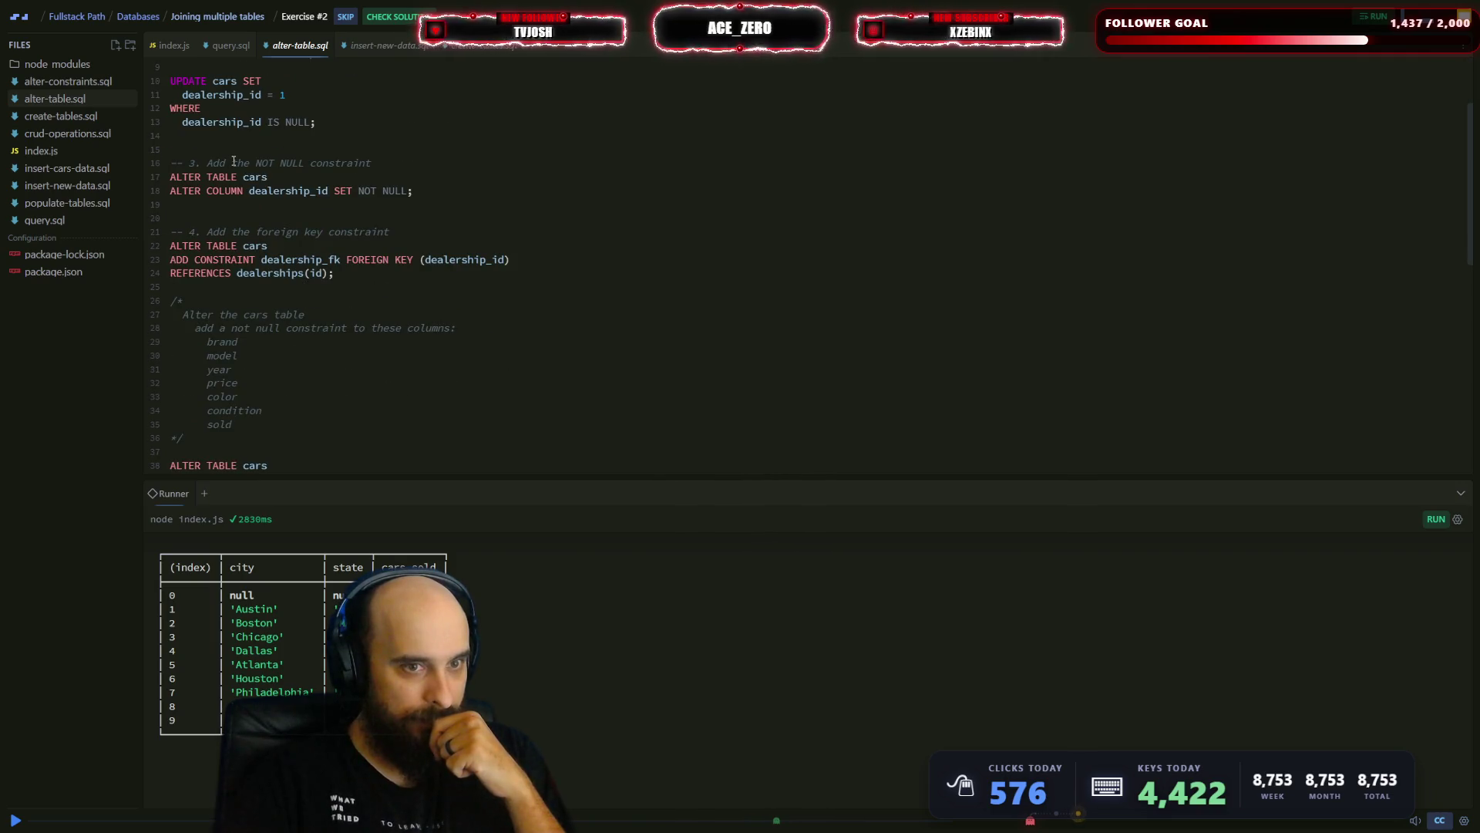
scroll(234, 160, down, 2)
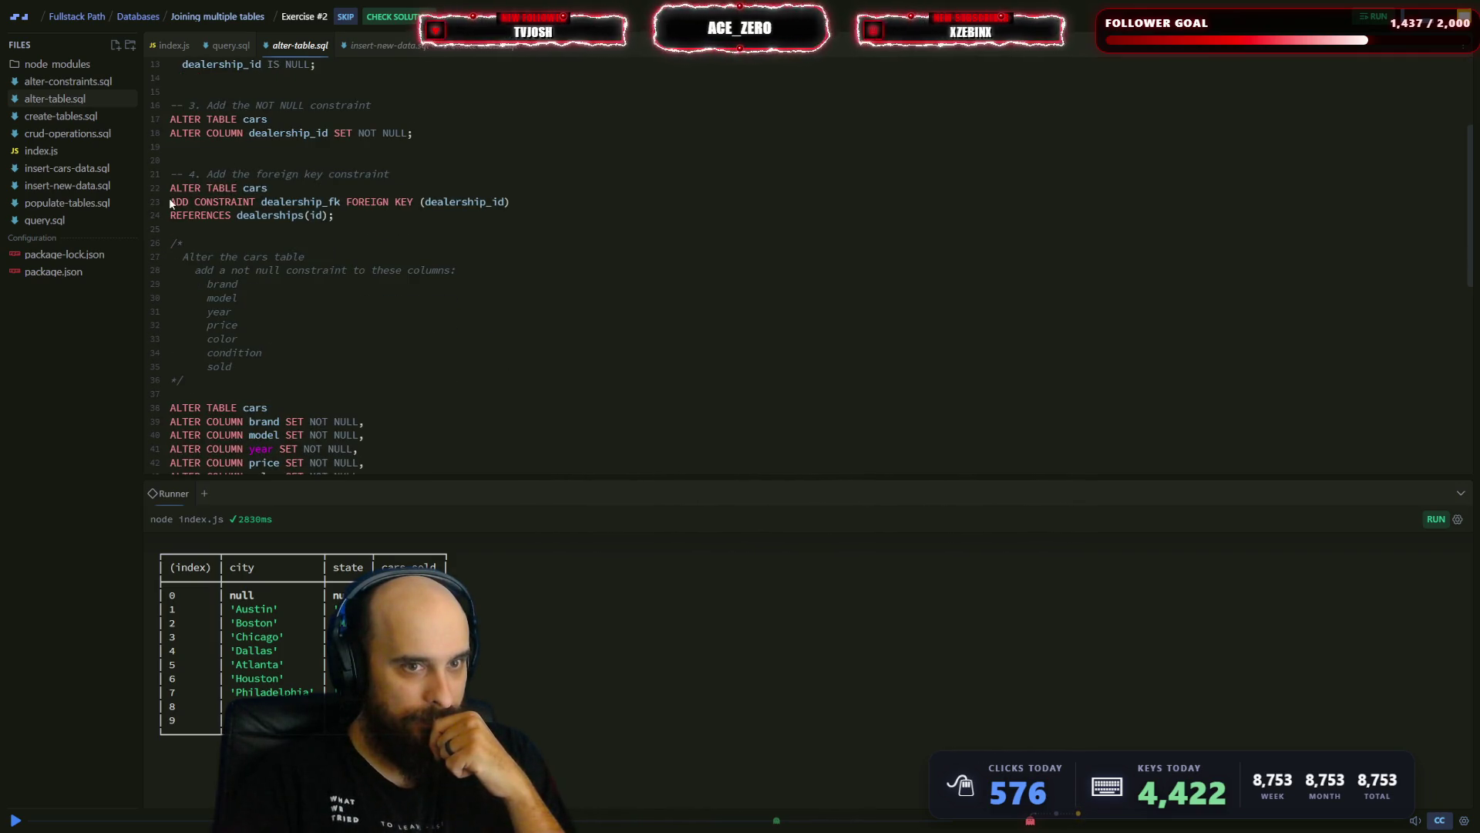
click(510, 202)
drag(509, 201, 170, 202)
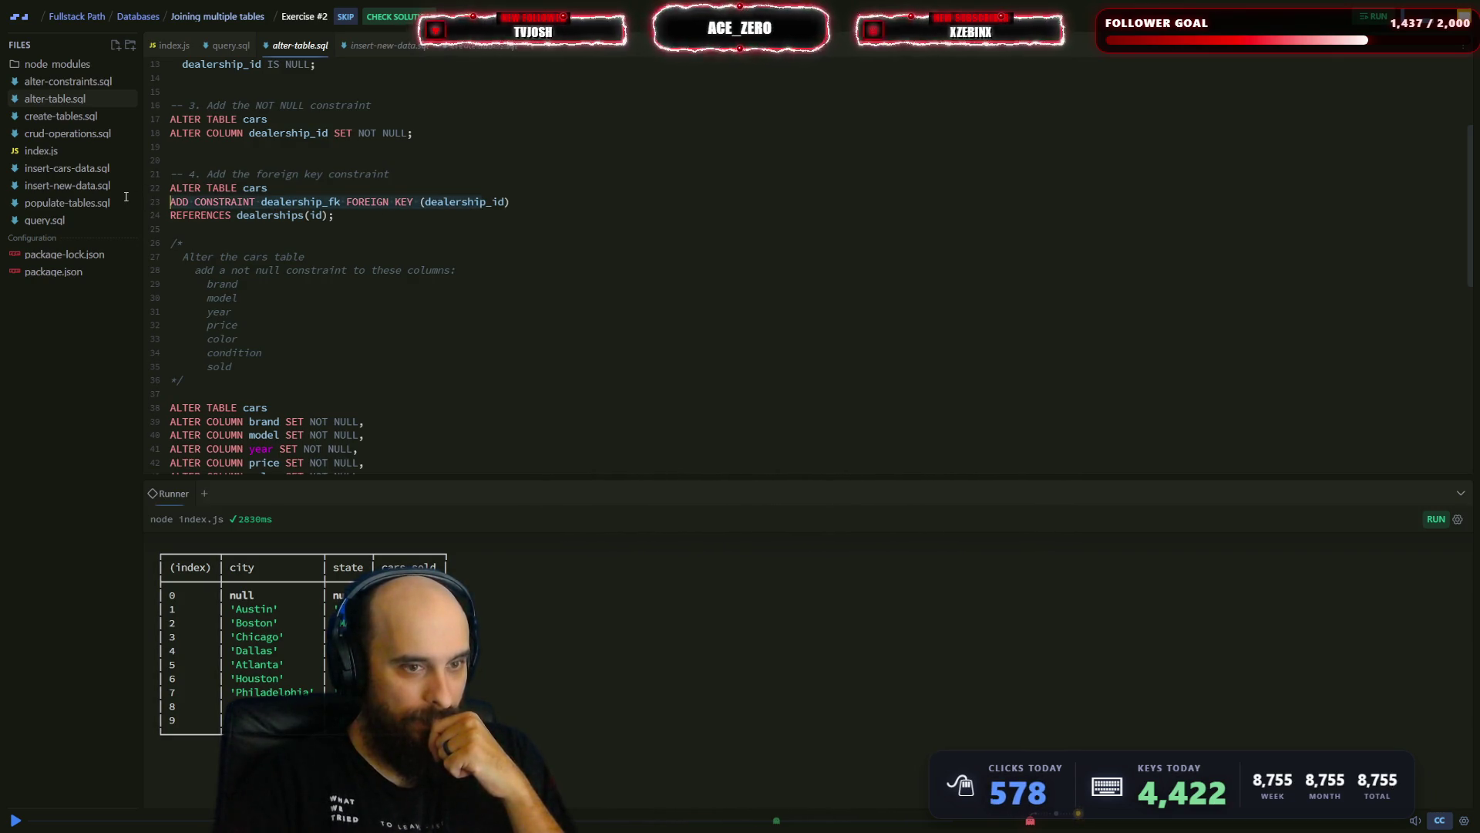
scroll(267, 230, down, 4)
scroll(267, 228, up, 6)
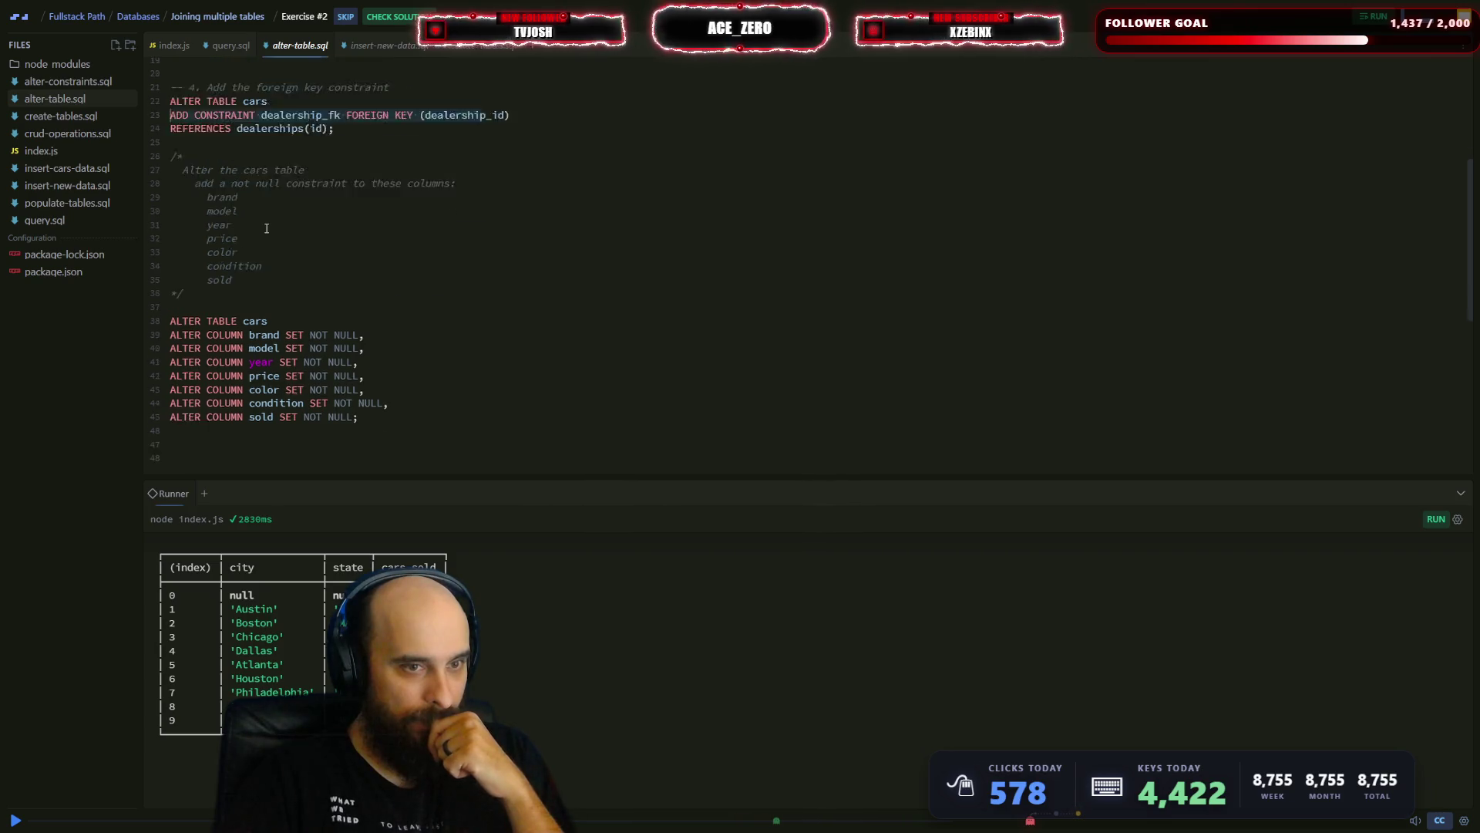
click(476, 260)
- Highlight the dealership_fk foreign key statement referencing dealerships(id), then return to query.sql
drag(541, 256, 161, 259)
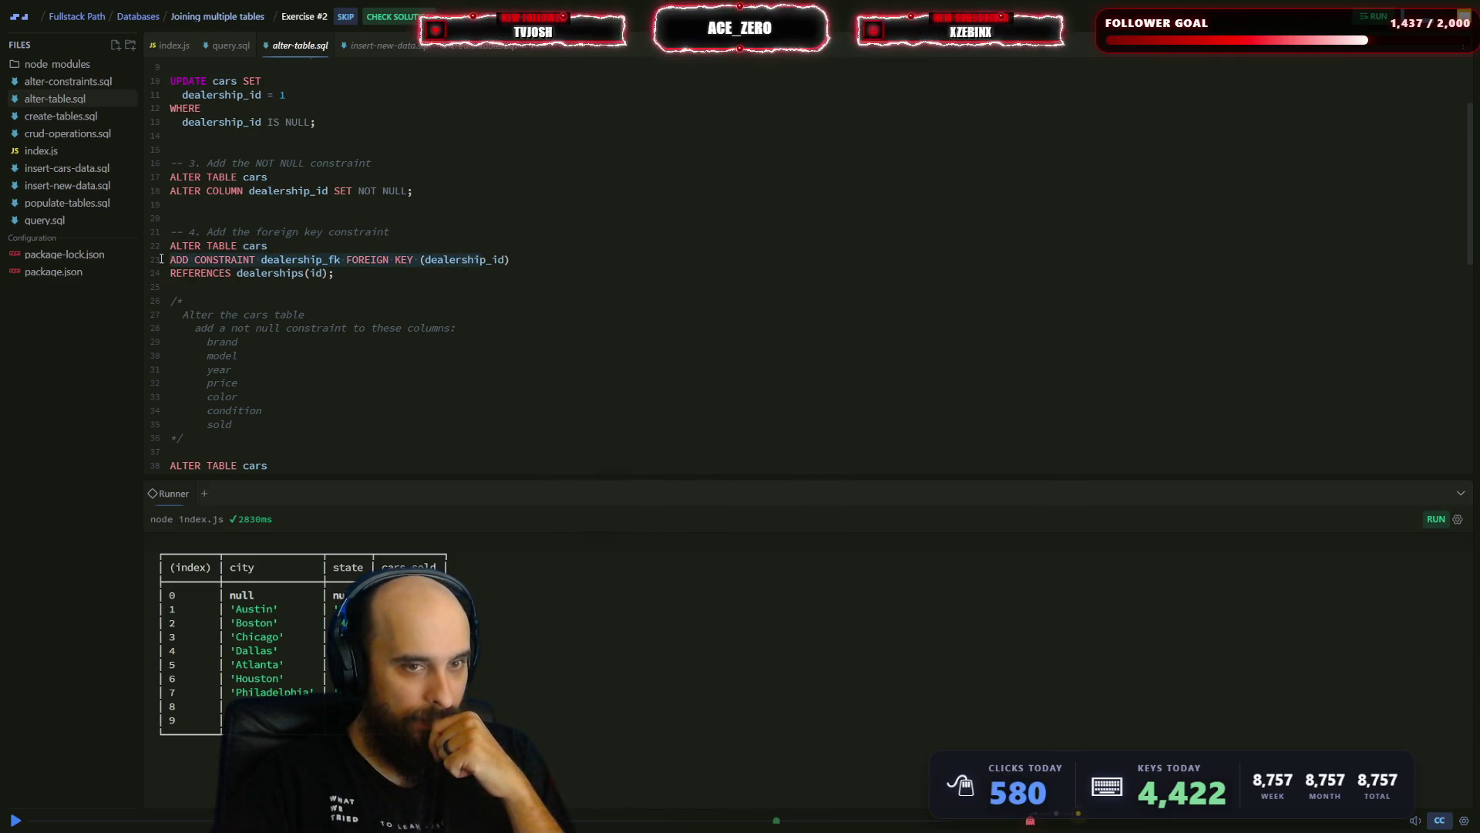
click(538, 260)
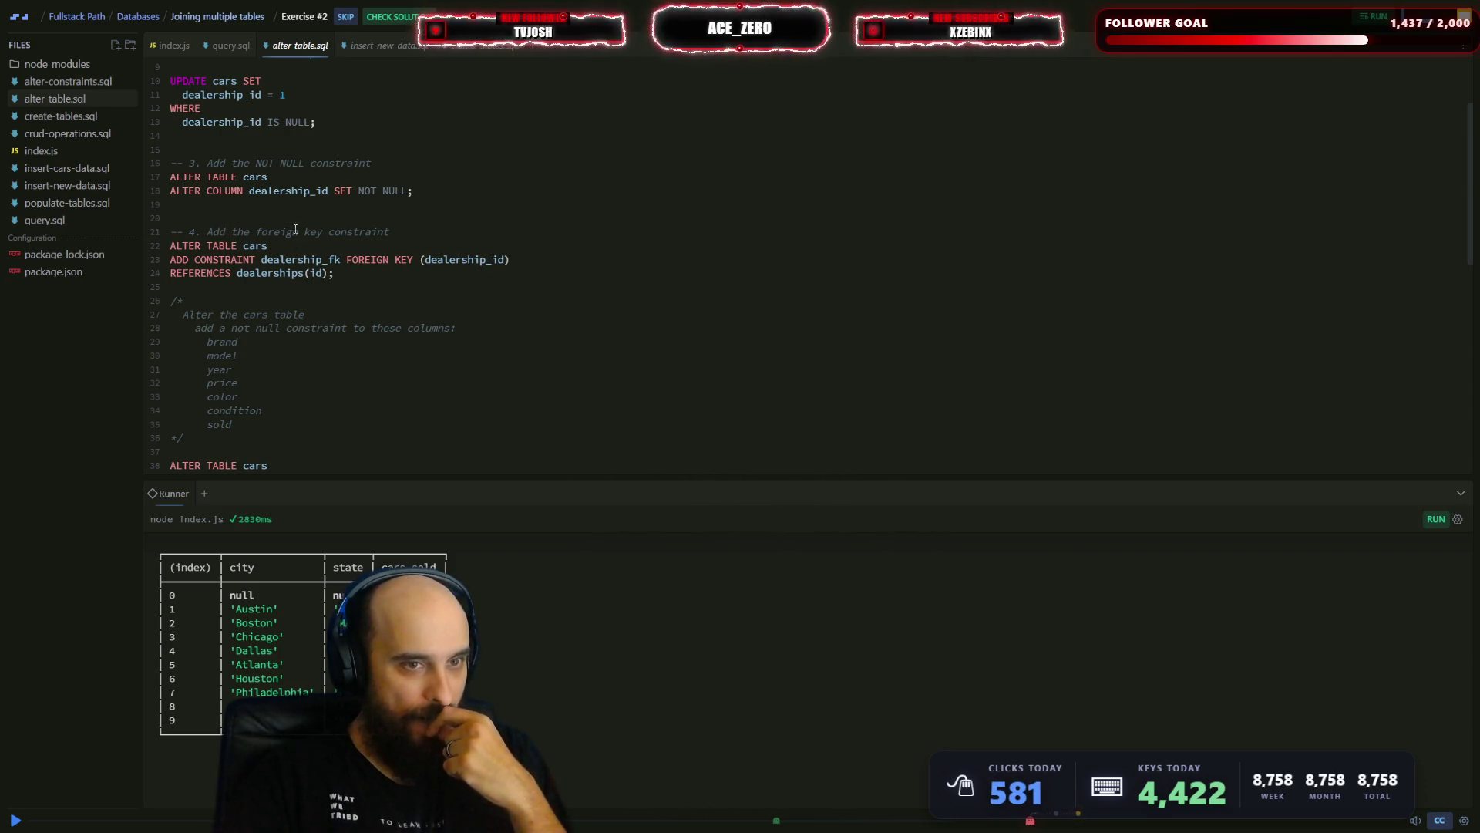
click(175, 259)
drag(543, 260, 137, 262)
click(139, 271)
drag(334, 273, 139, 271)
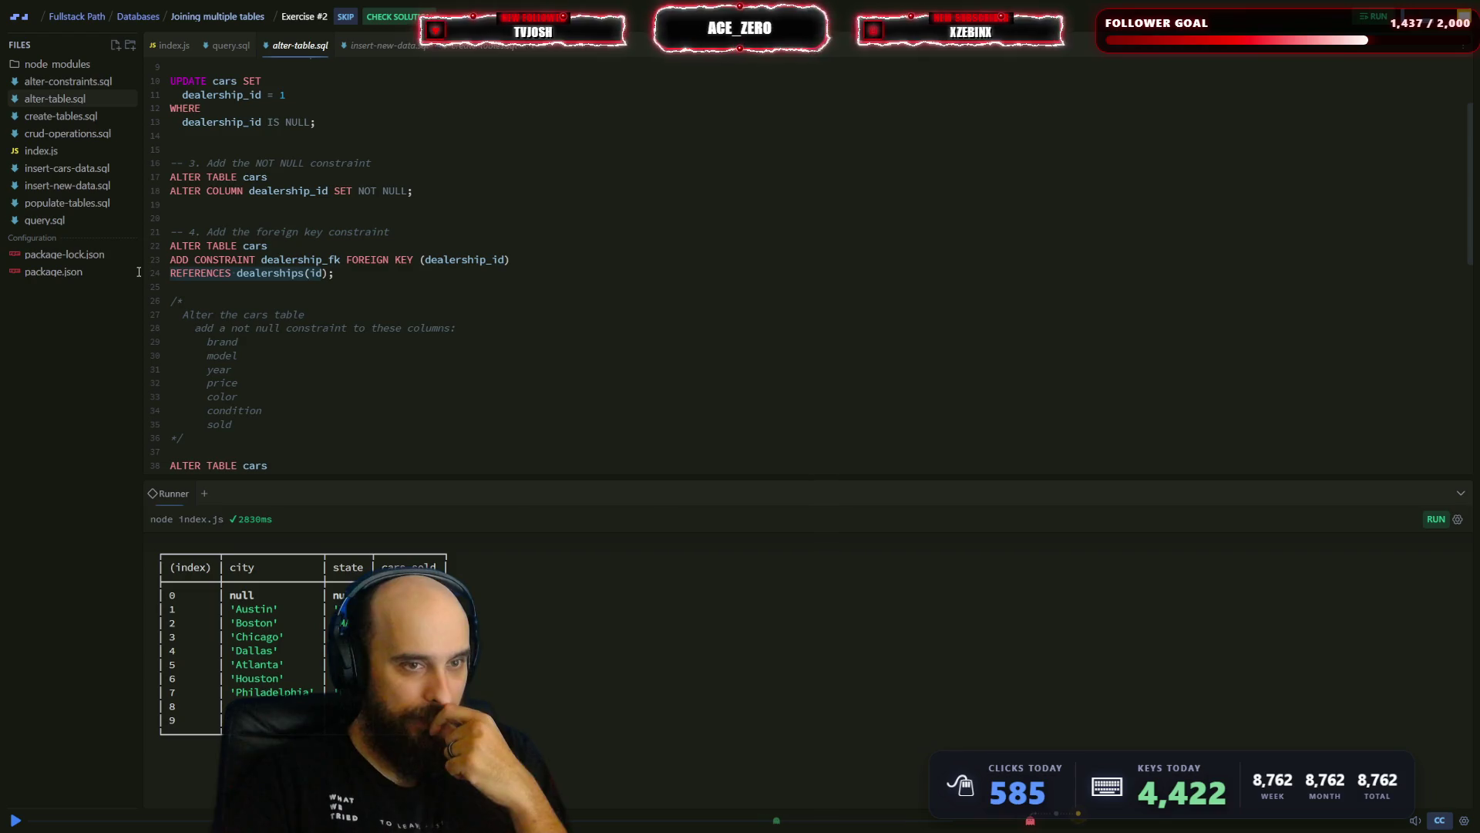
click(322, 273)
drag(544, 260, 155, 264)
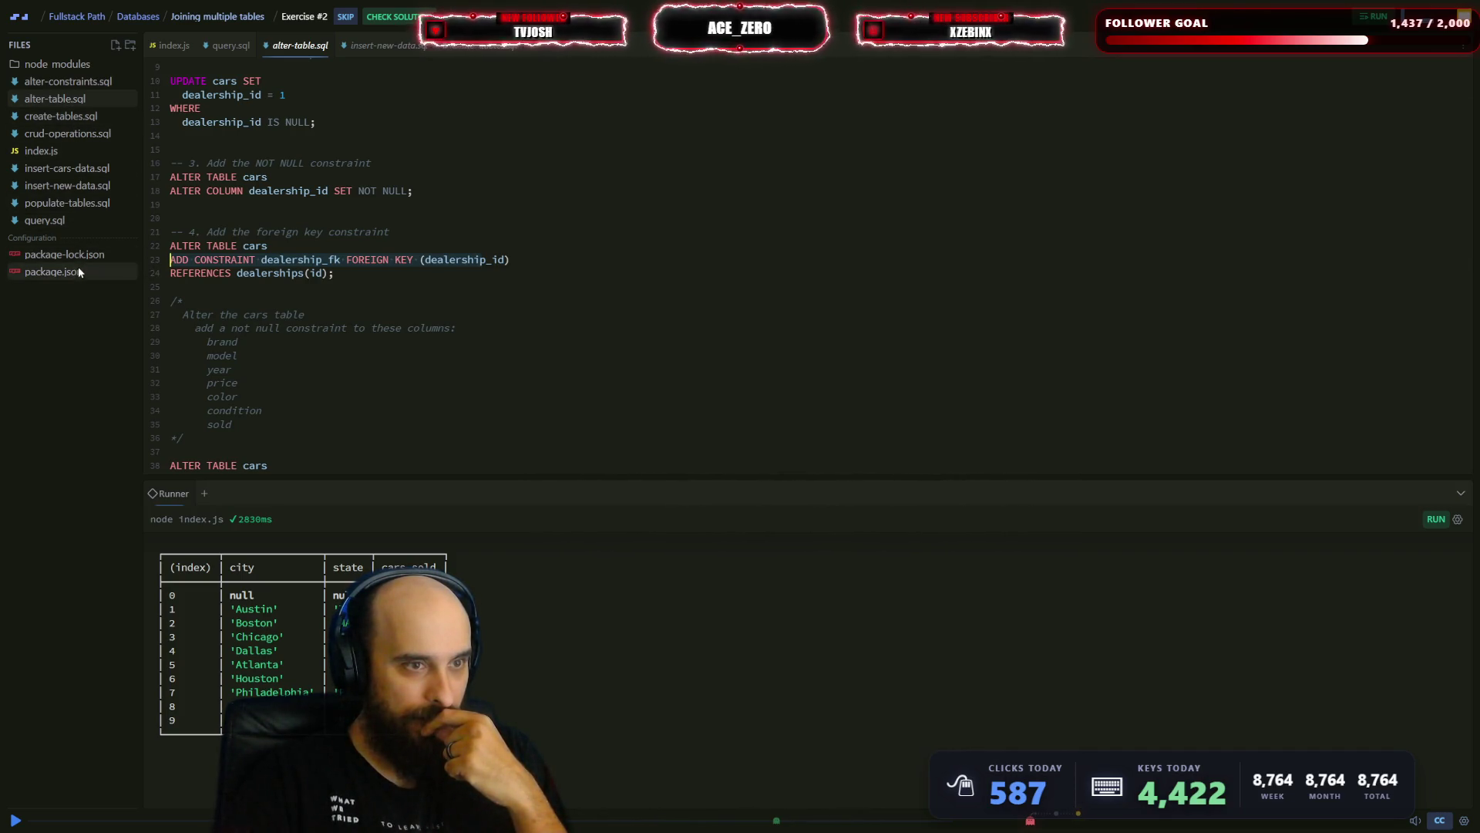
click(71, 220)
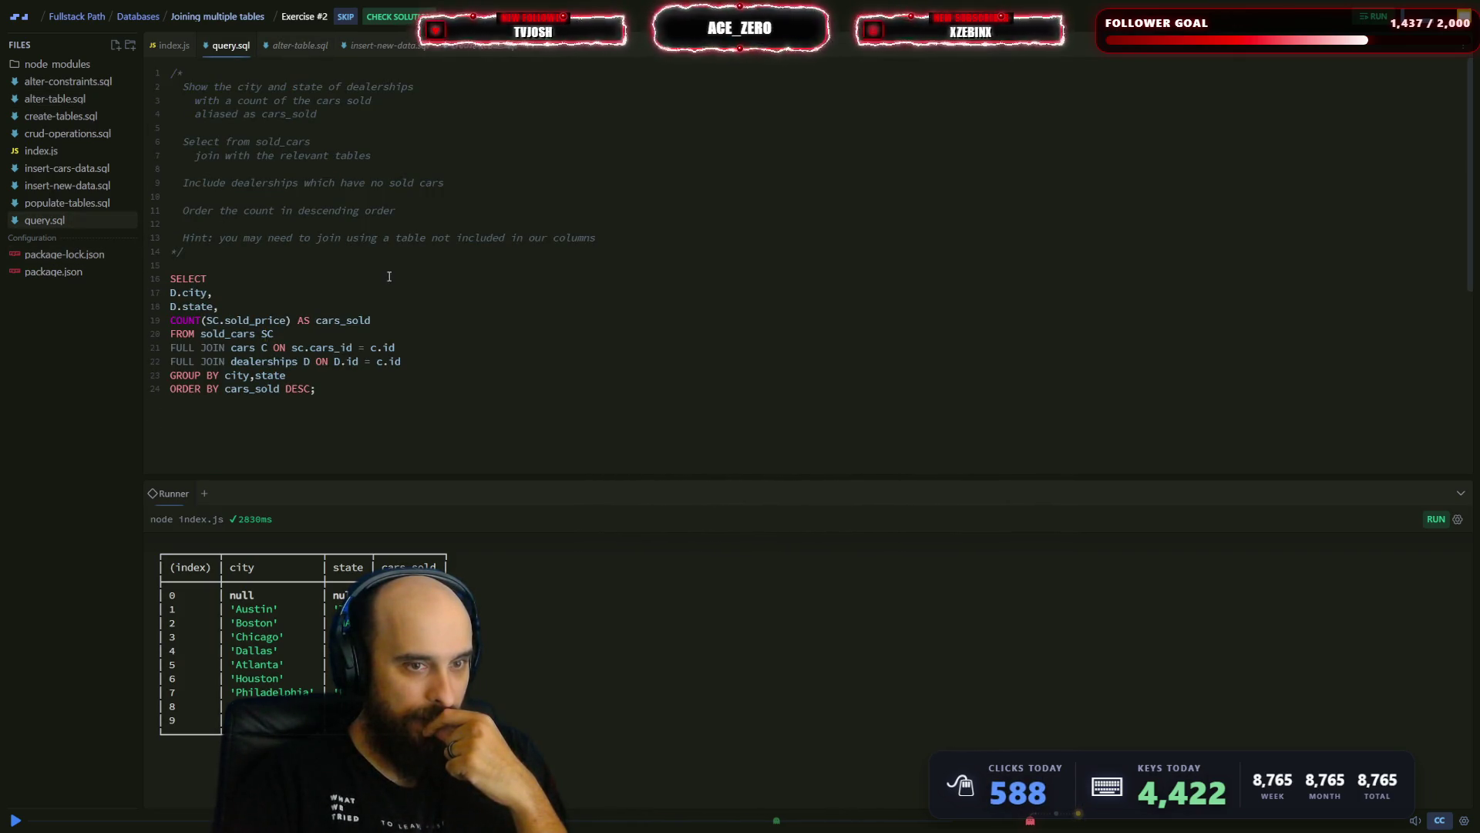
- Replace c.id in the dealerships join with dealership_fk from autocomplete and rerun
click(415, 365)
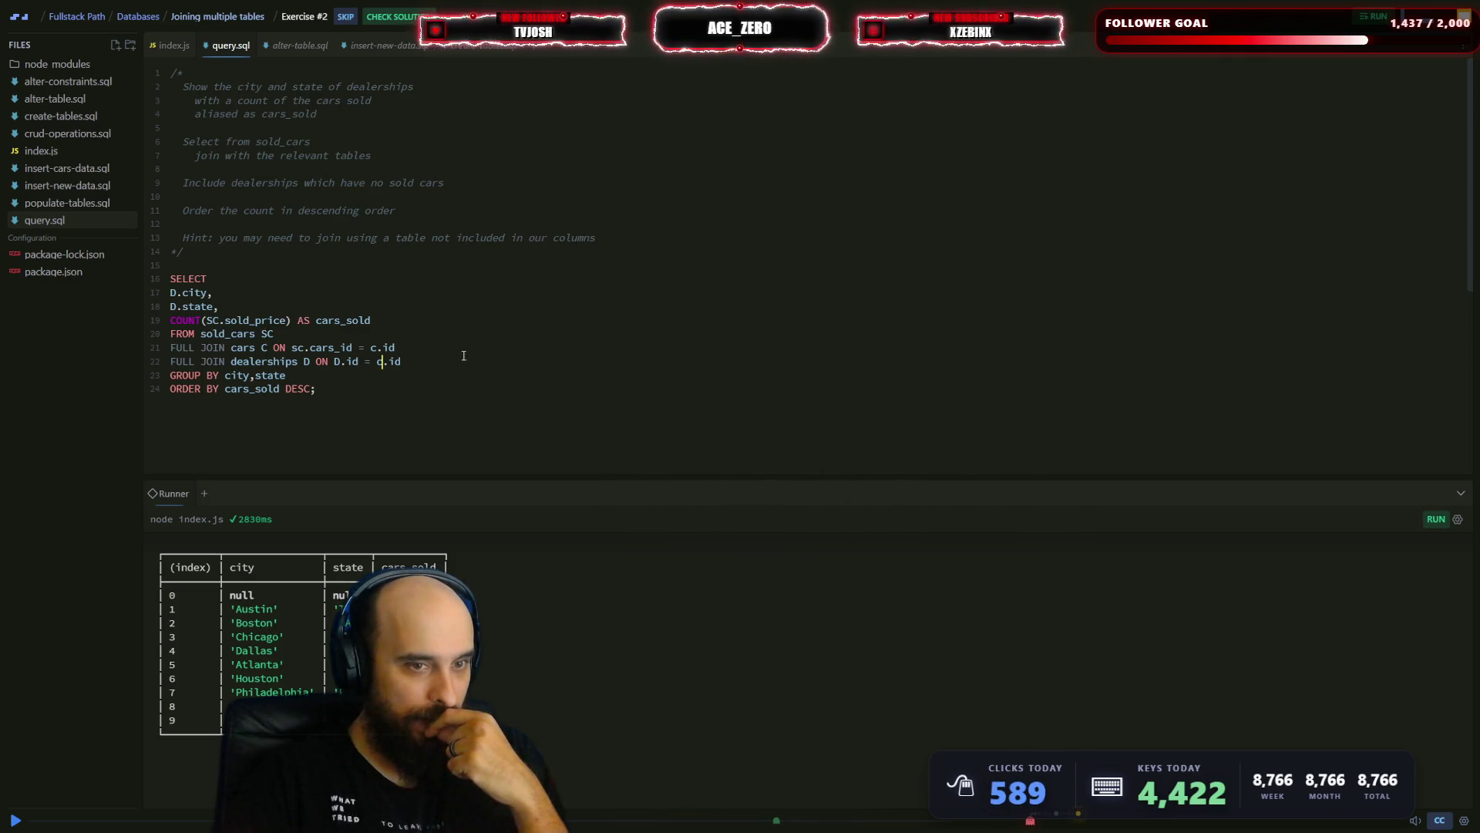
key(BackSpace)
key(BackSpace)
key(BackSpace)
key(BackSpace)
text(d)
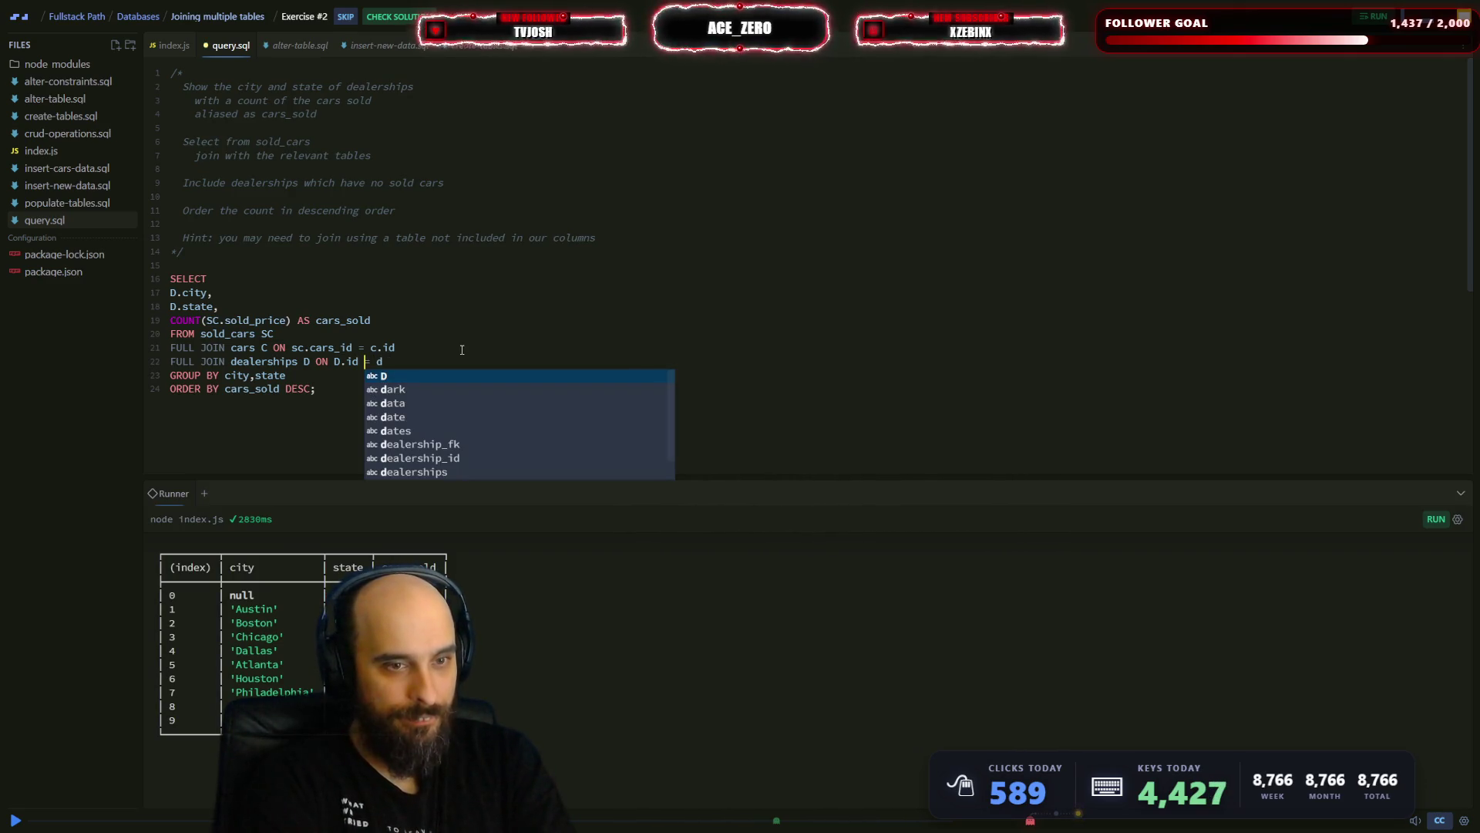
key(Down)
key(Down)
key(Down)
key(Return)
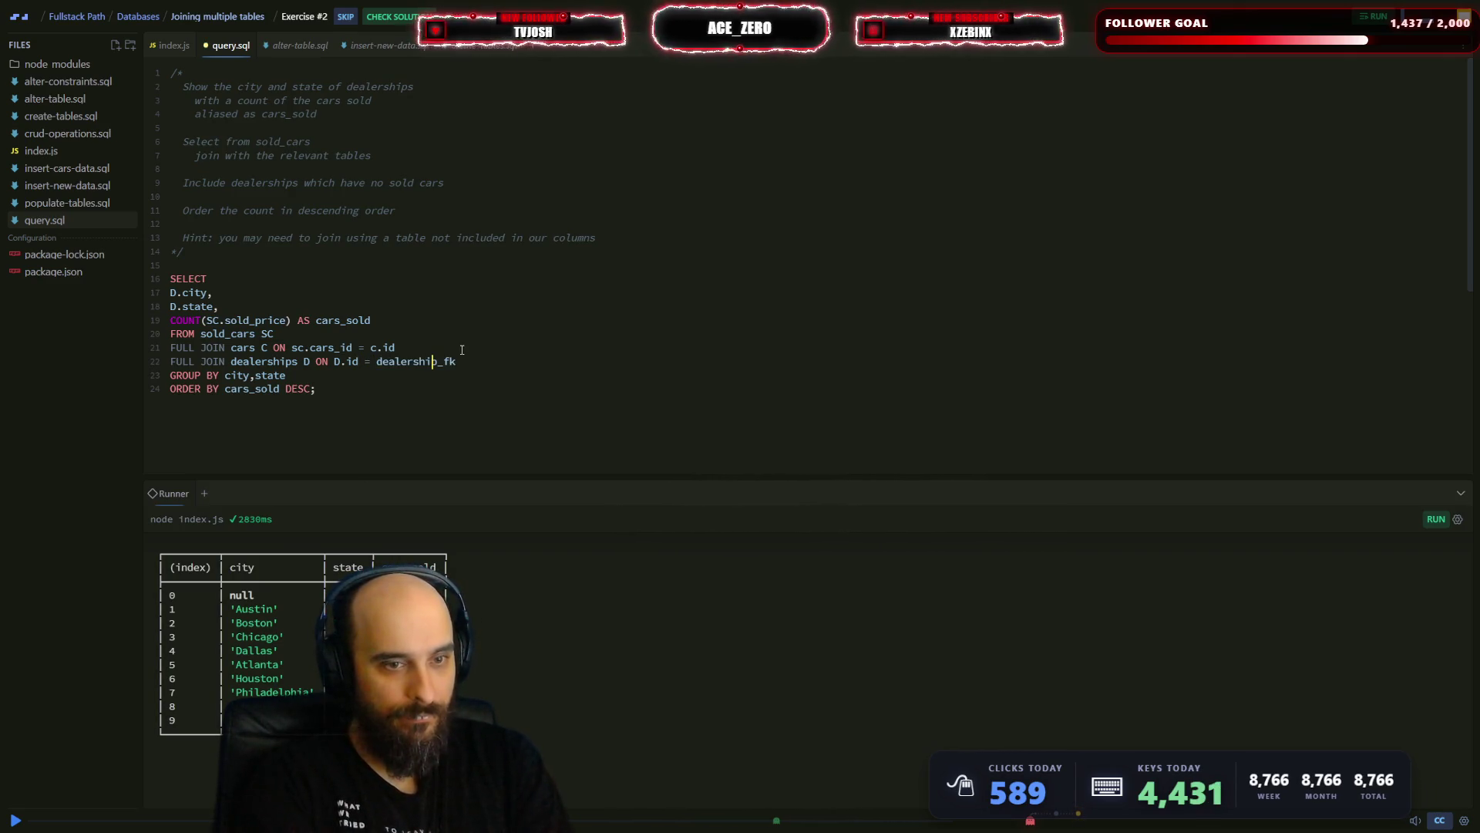
key(ctrl+Return)
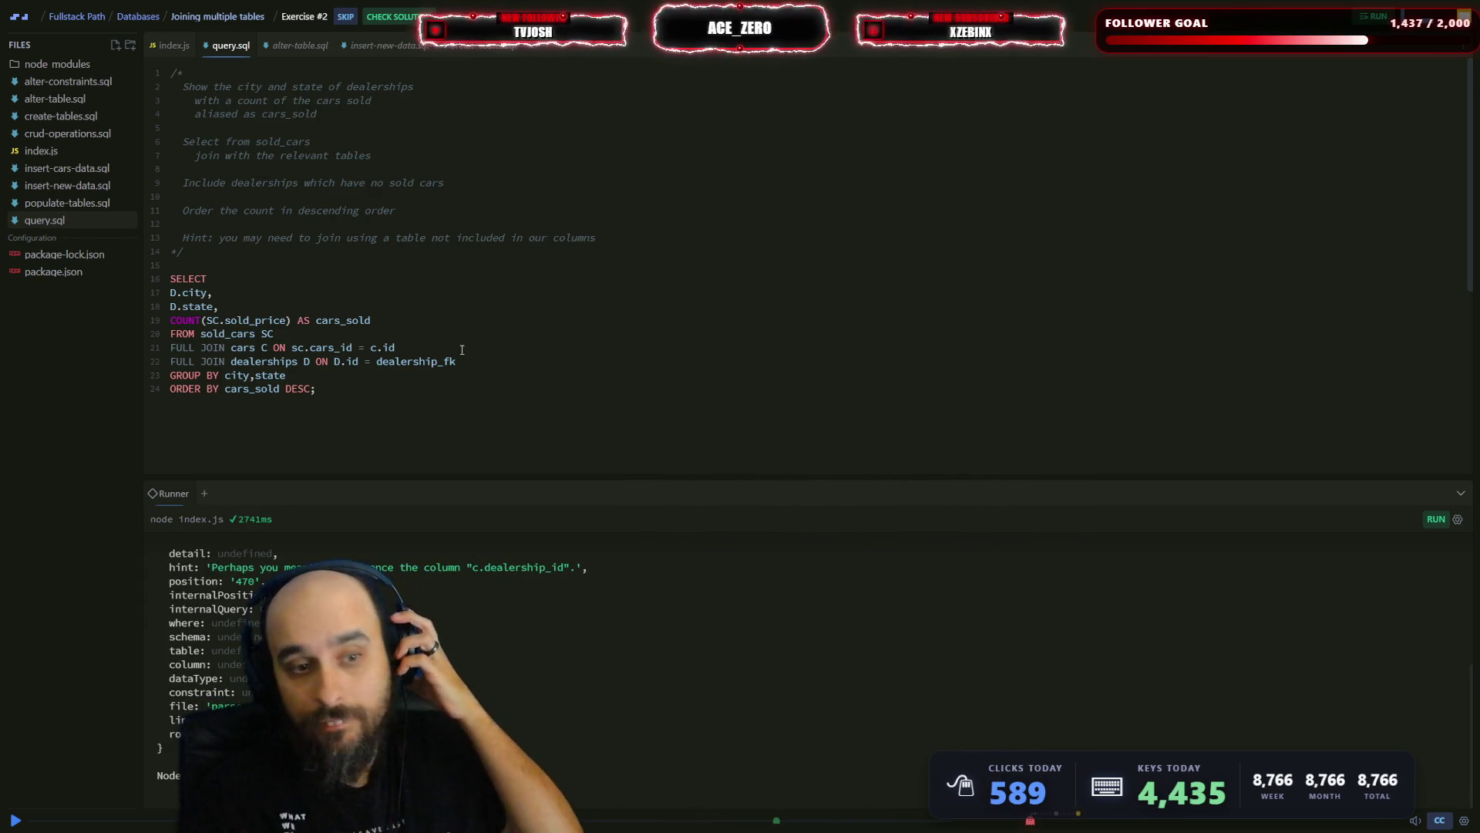
- Correct the dealerships join condition to D.id = dealership_id
click(480, 353)
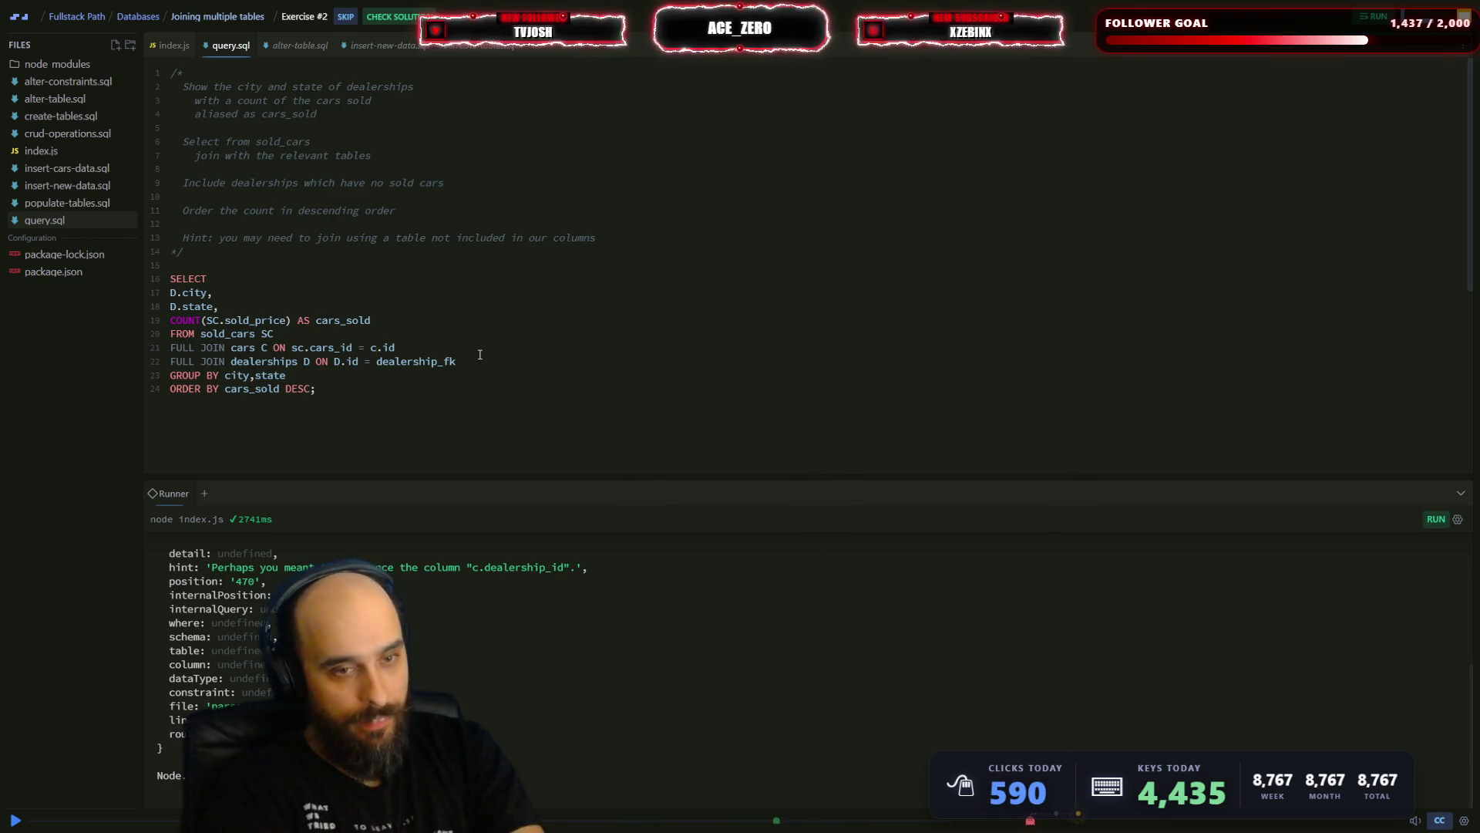
click(478, 357)
key(BackSpace)
key(Left)
key(Left)
key(Left)
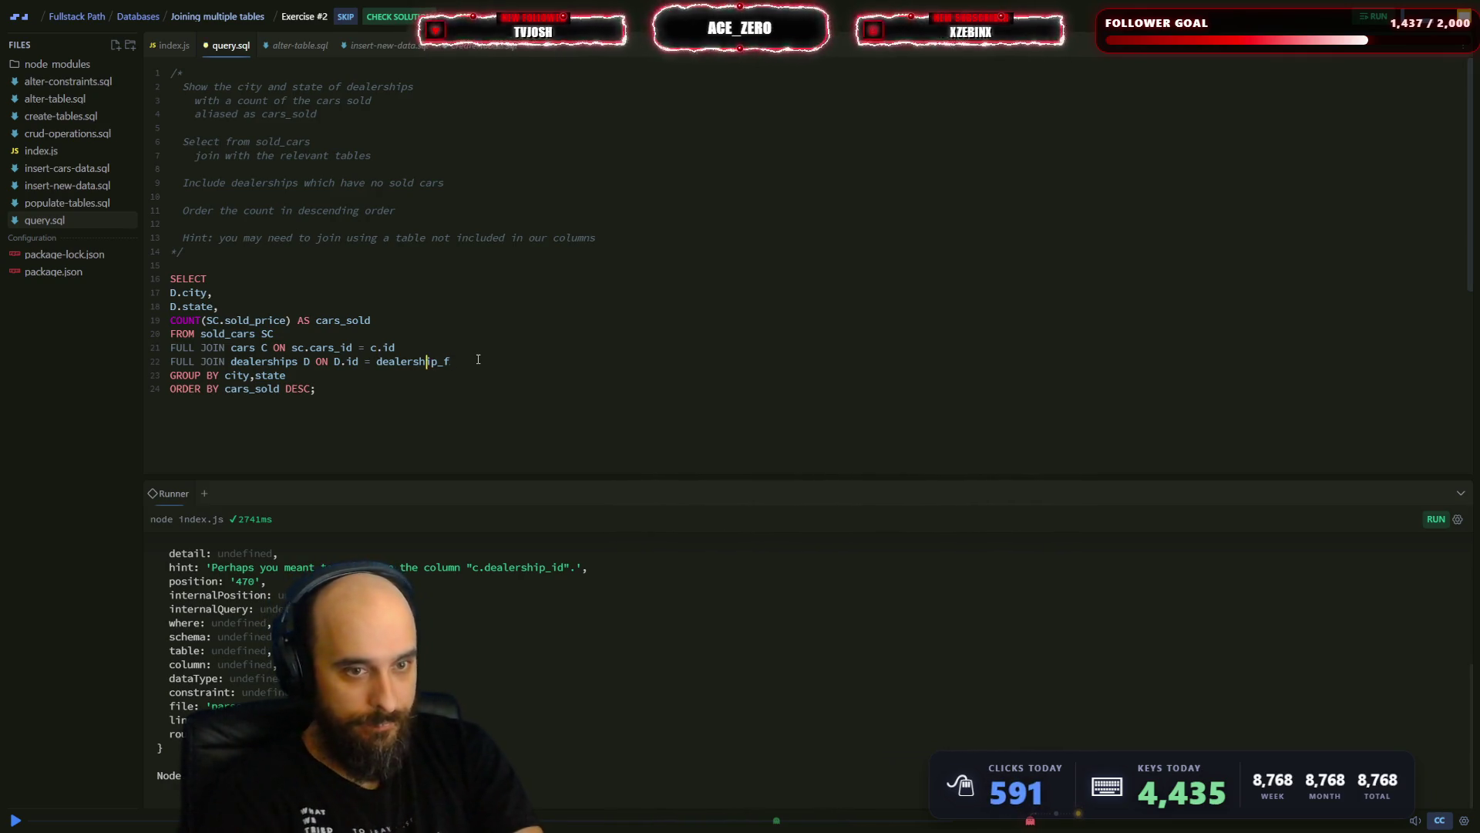
key(End)
text(id)
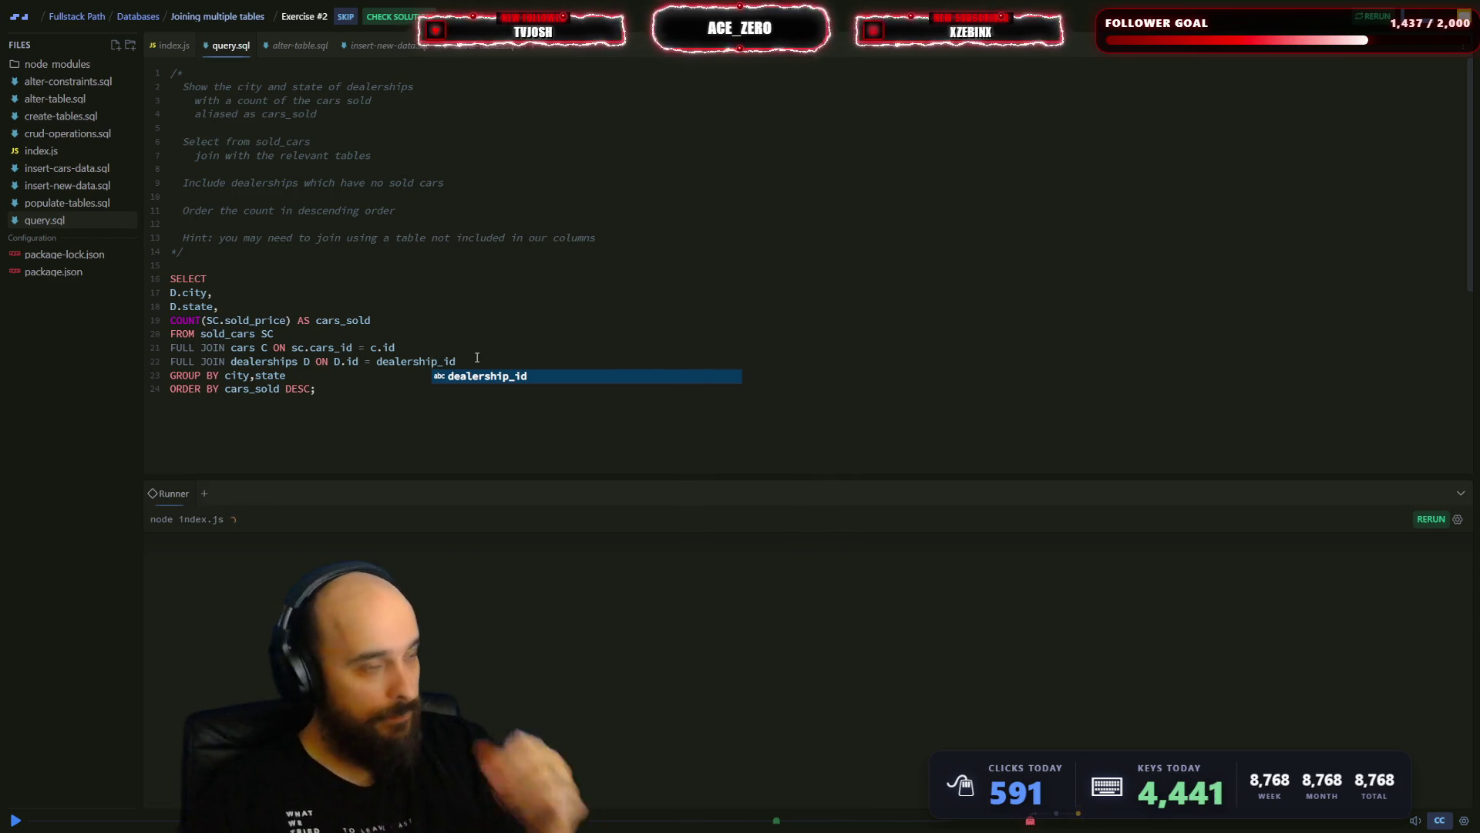
click(478, 344)
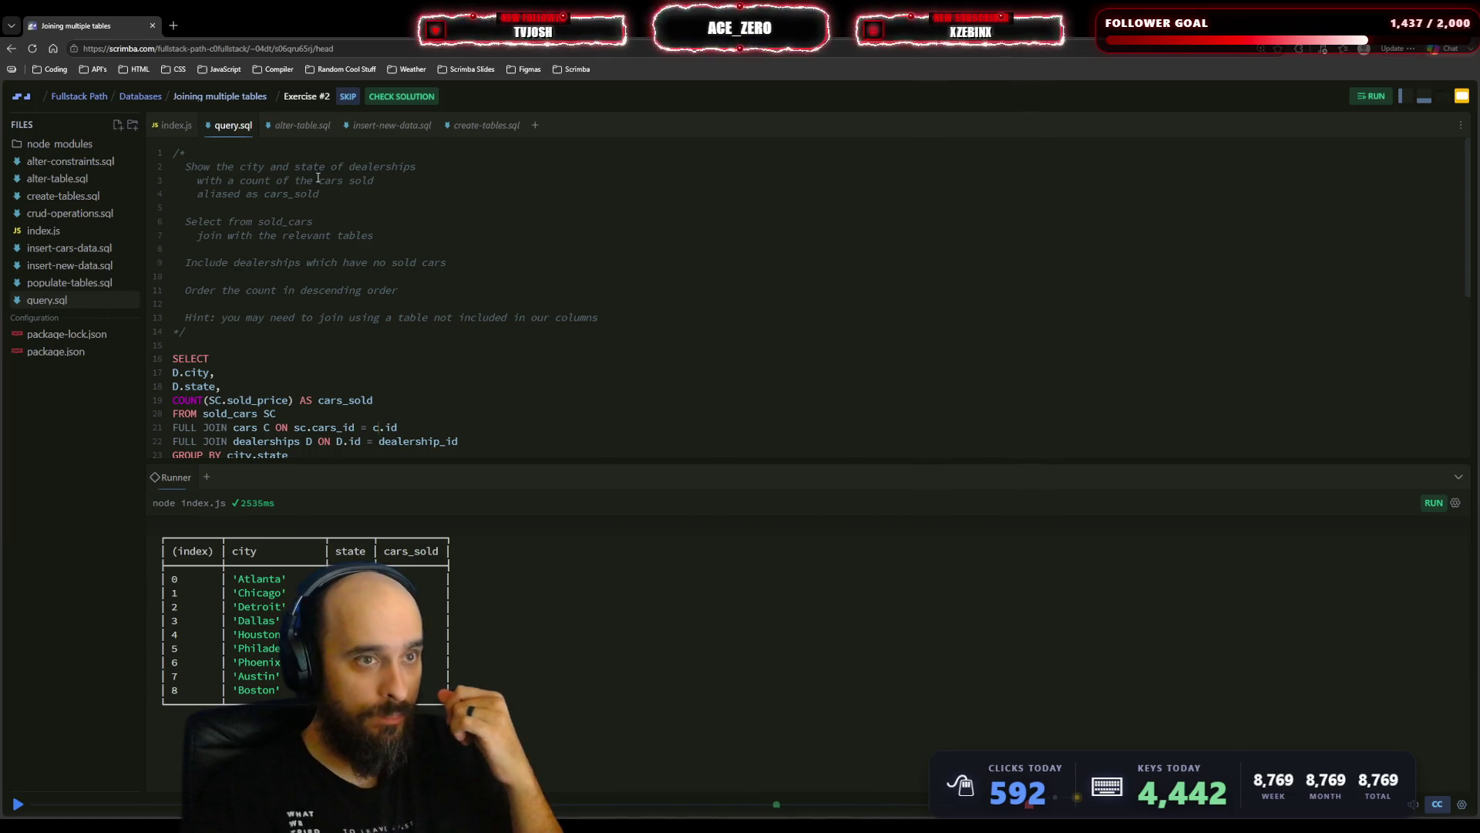
- Let the query finish and review the city, state and cars_sold rows, starting with Atlanta
click(173, 26)
click(218, 20)
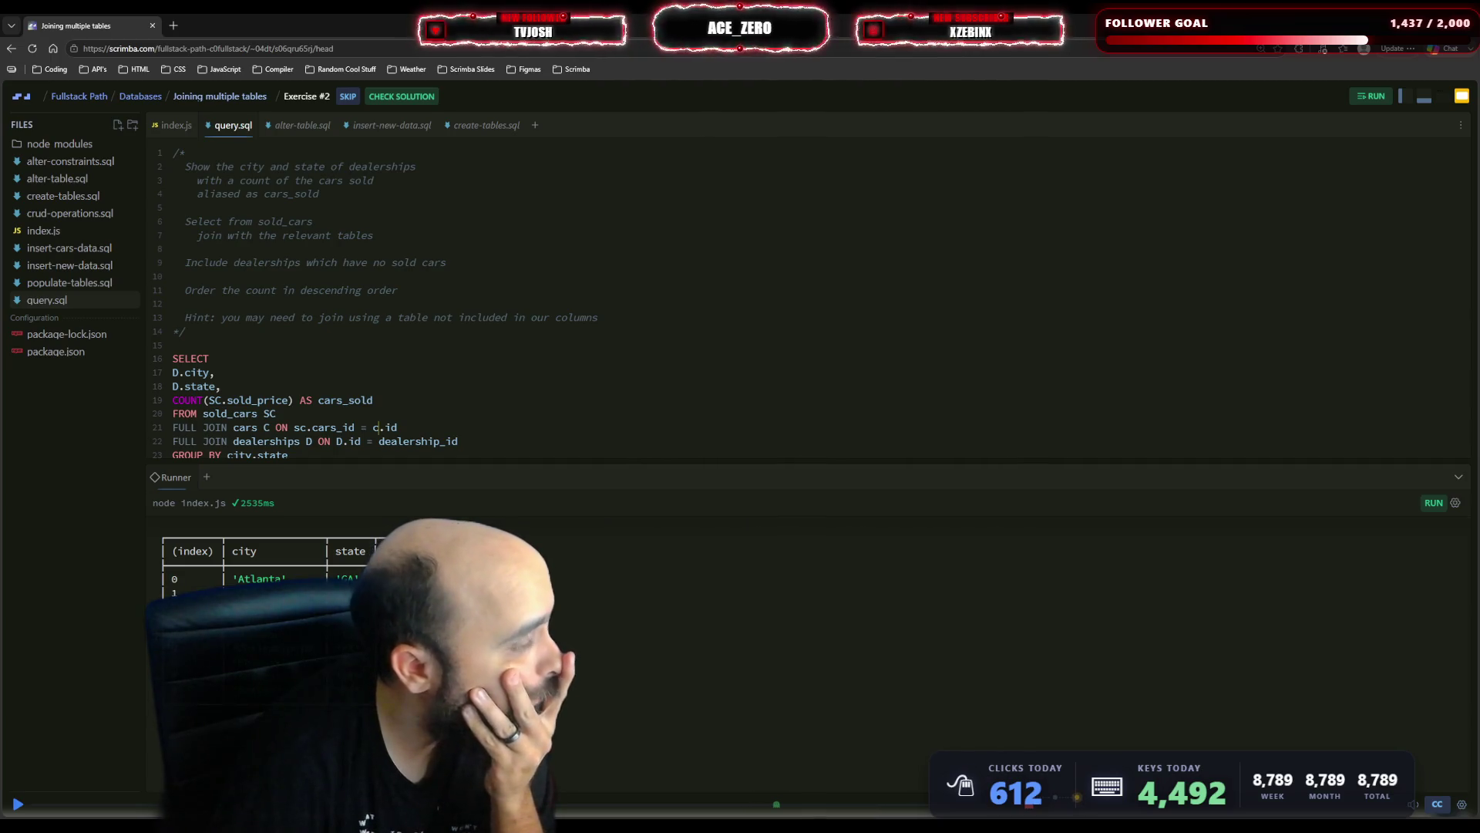
click(376, 427)
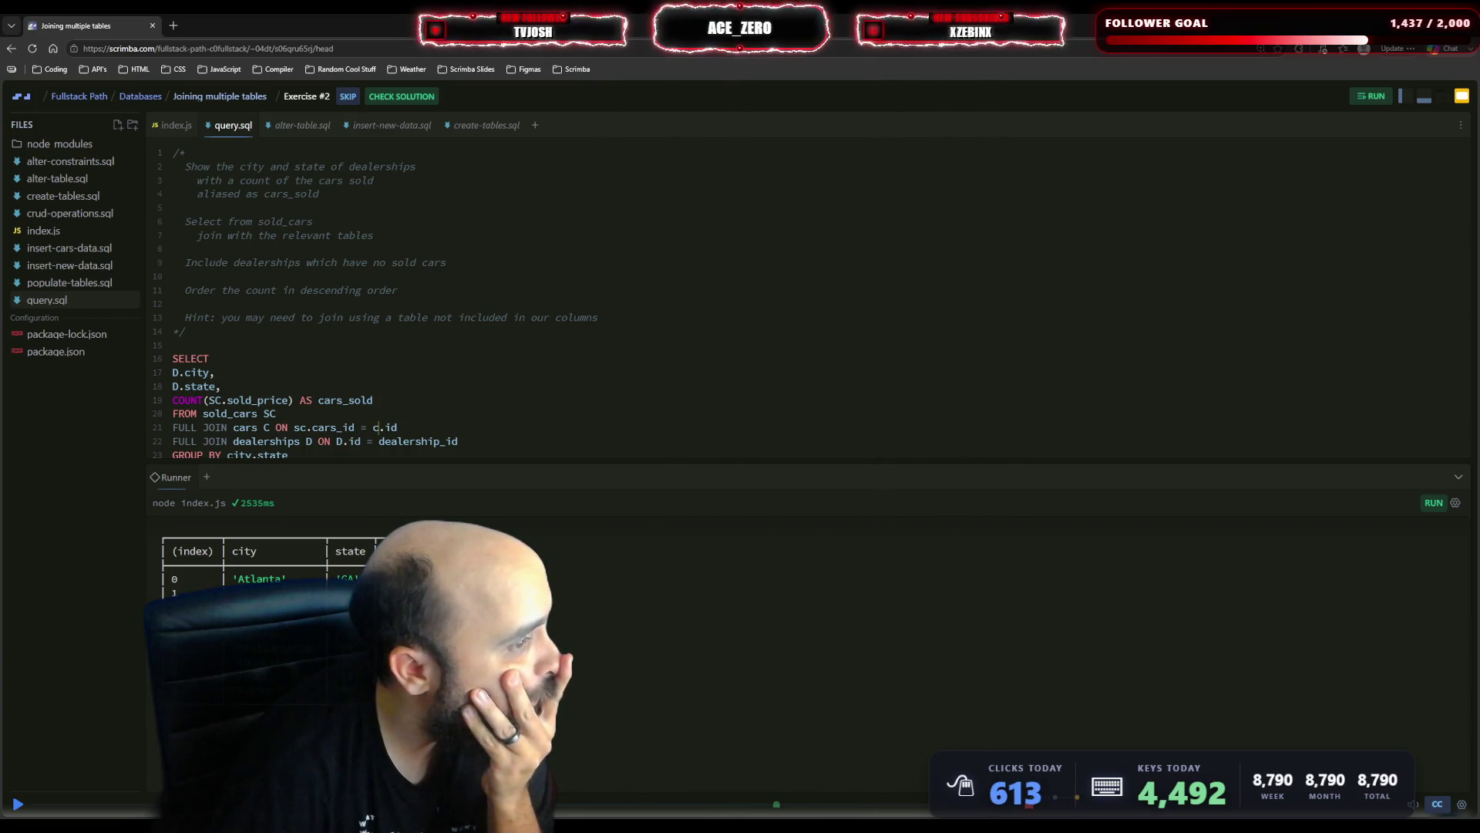
click(376, 427)
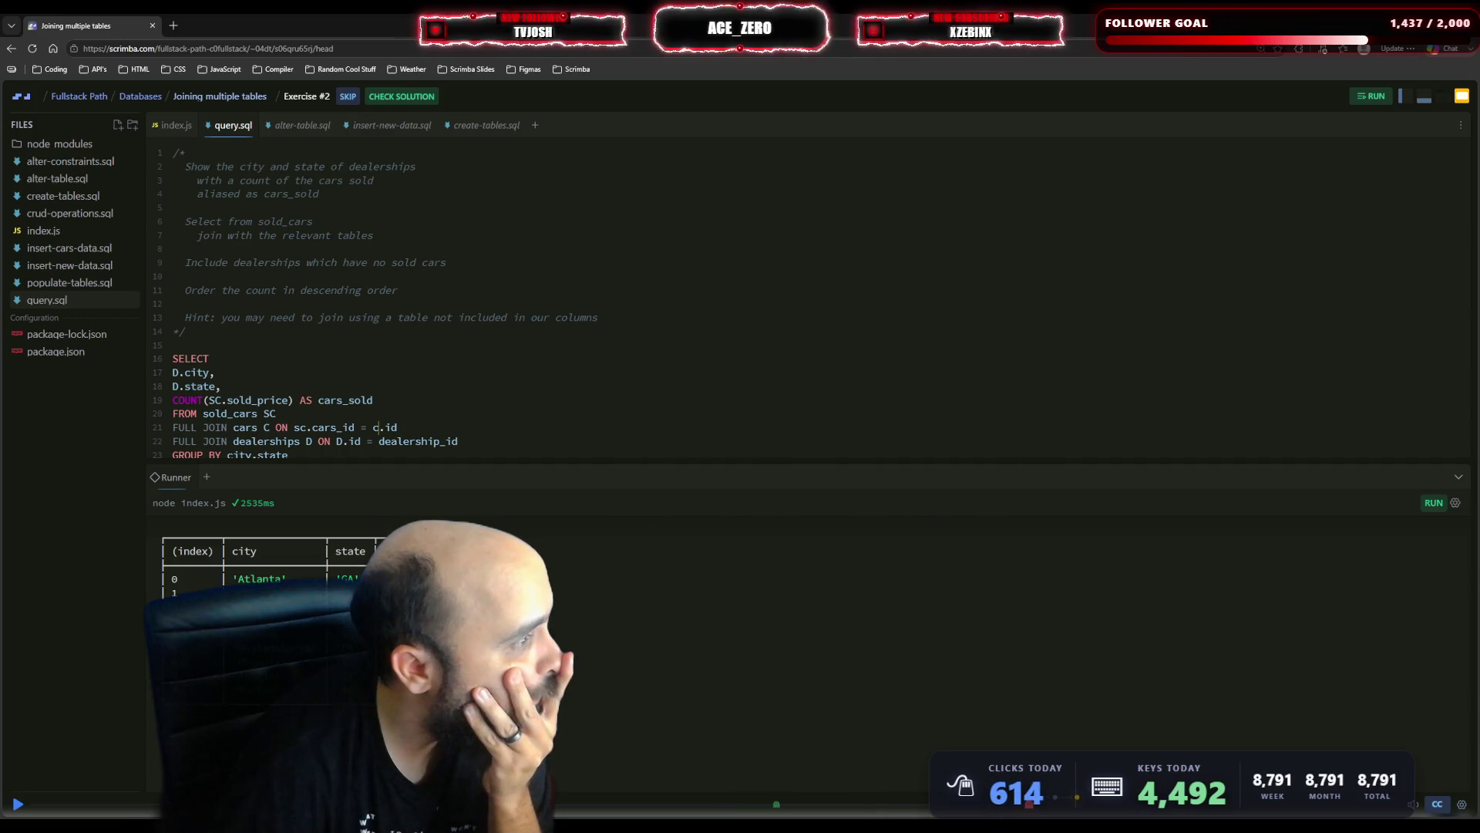
click(376, 427)
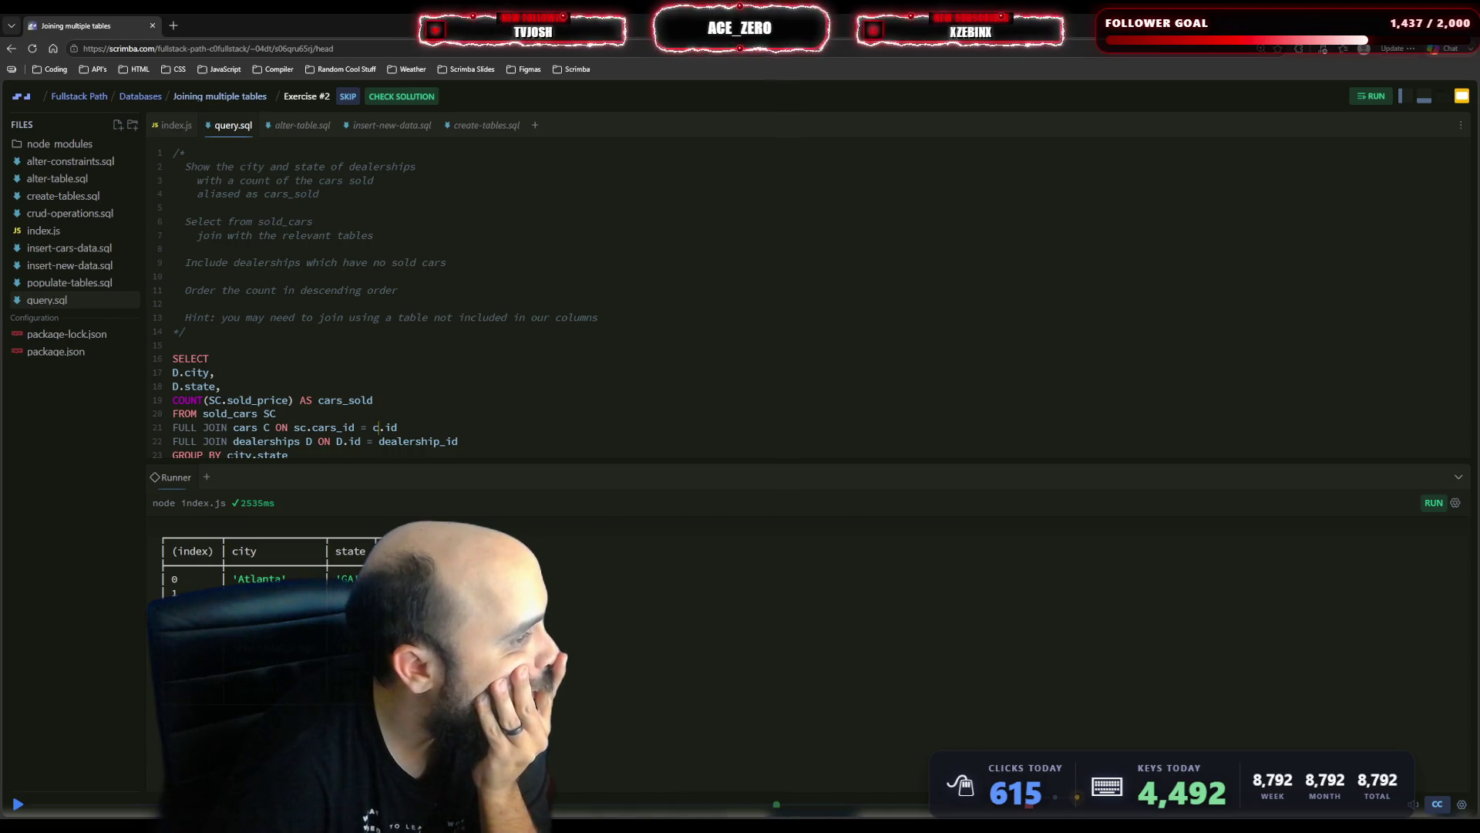
click(378, 427)
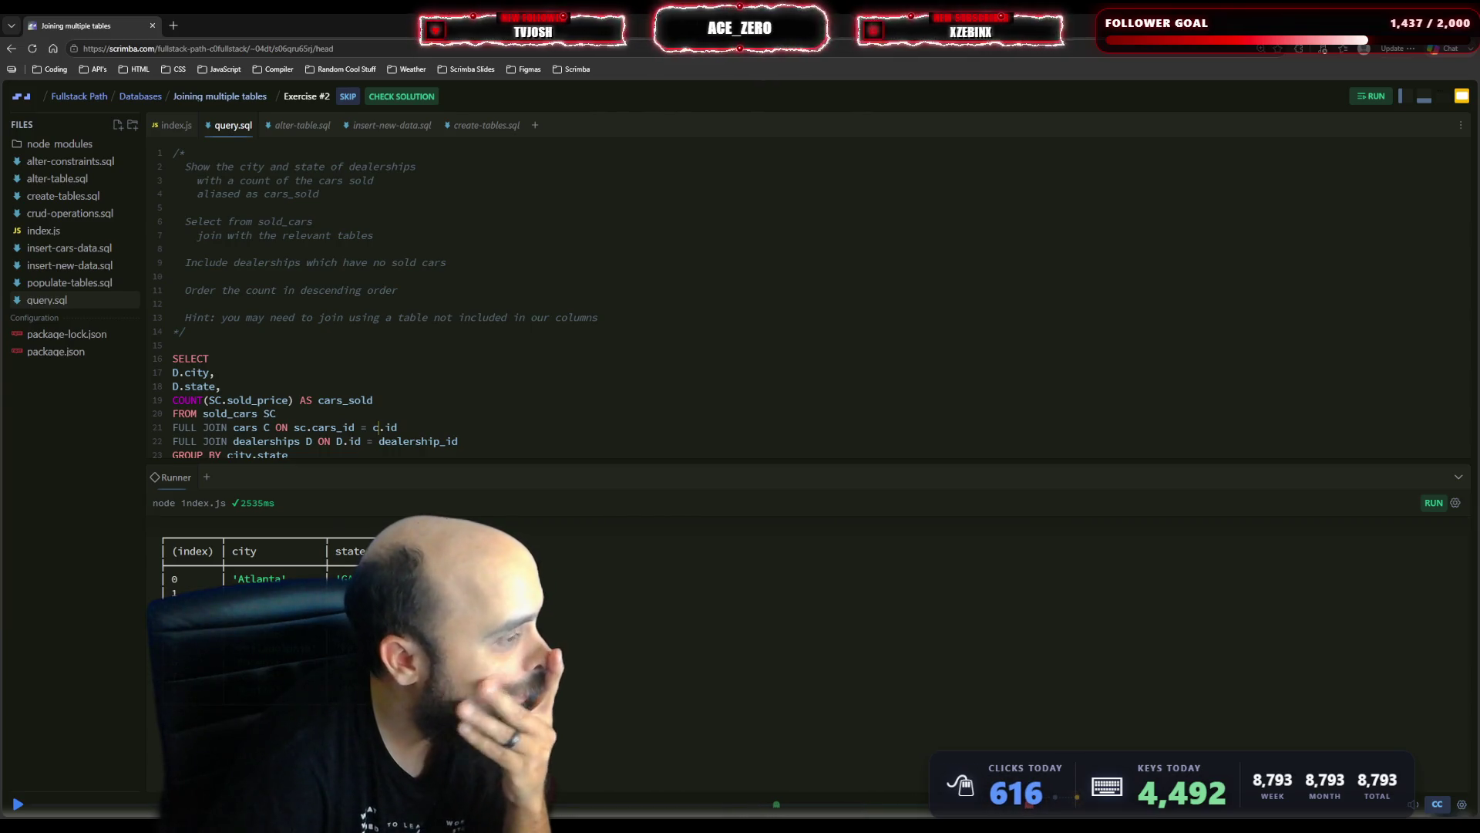
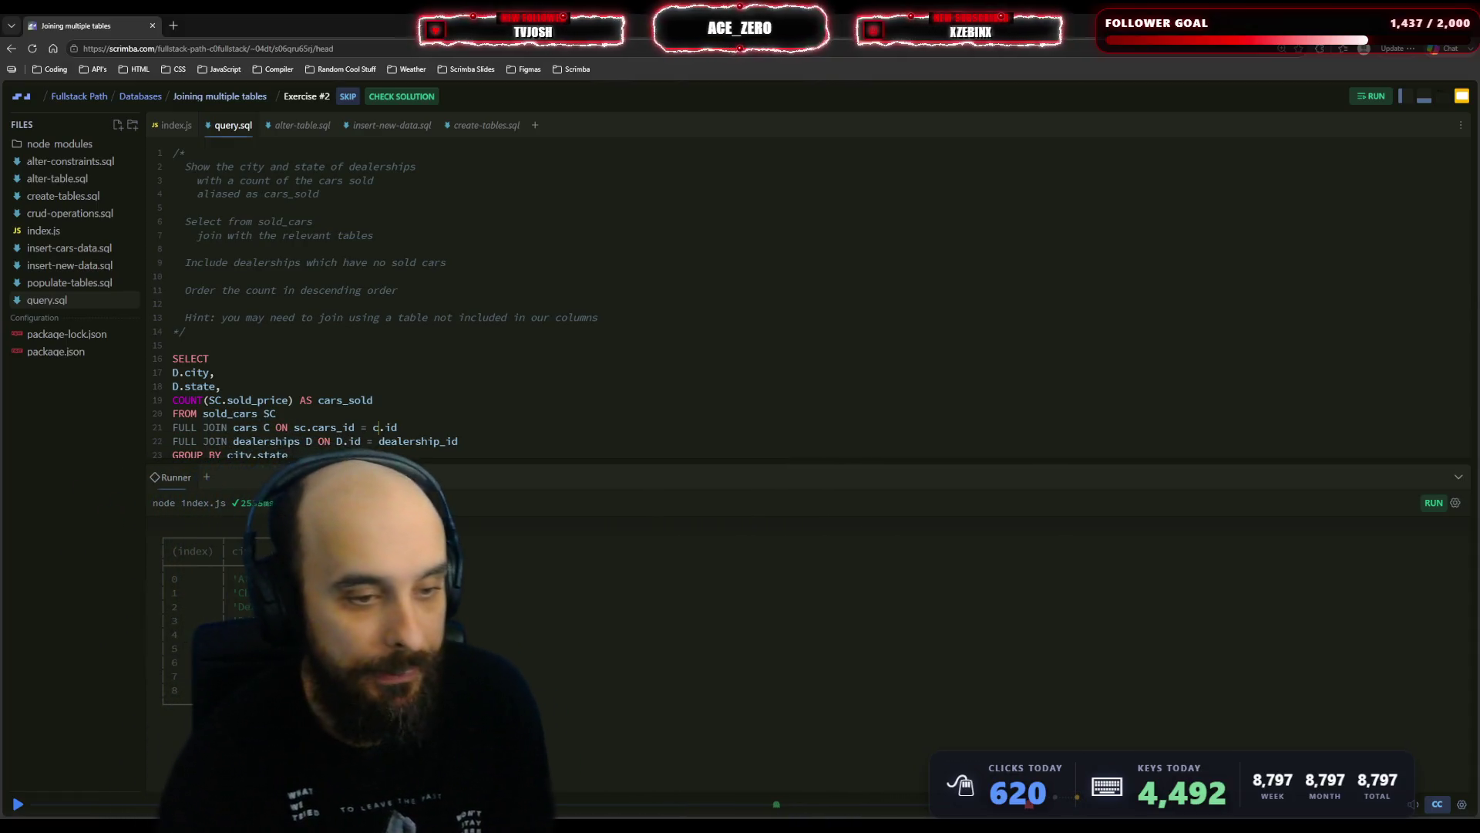
- Submit the sold_cars, cars and dealerships join query for checking and dismiss the success message
scroll(771, 293, down, 2)
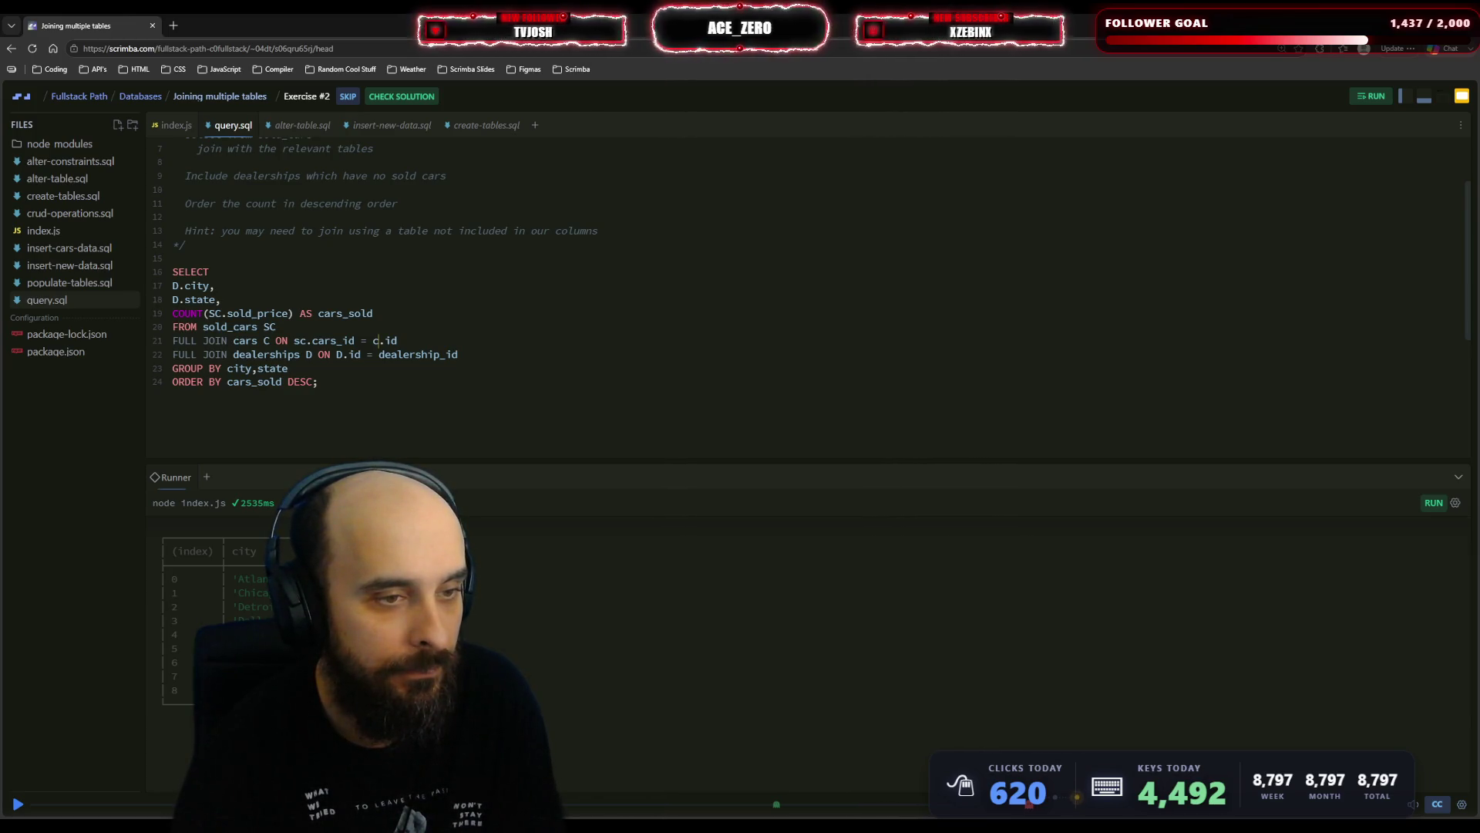
click(402, 96)
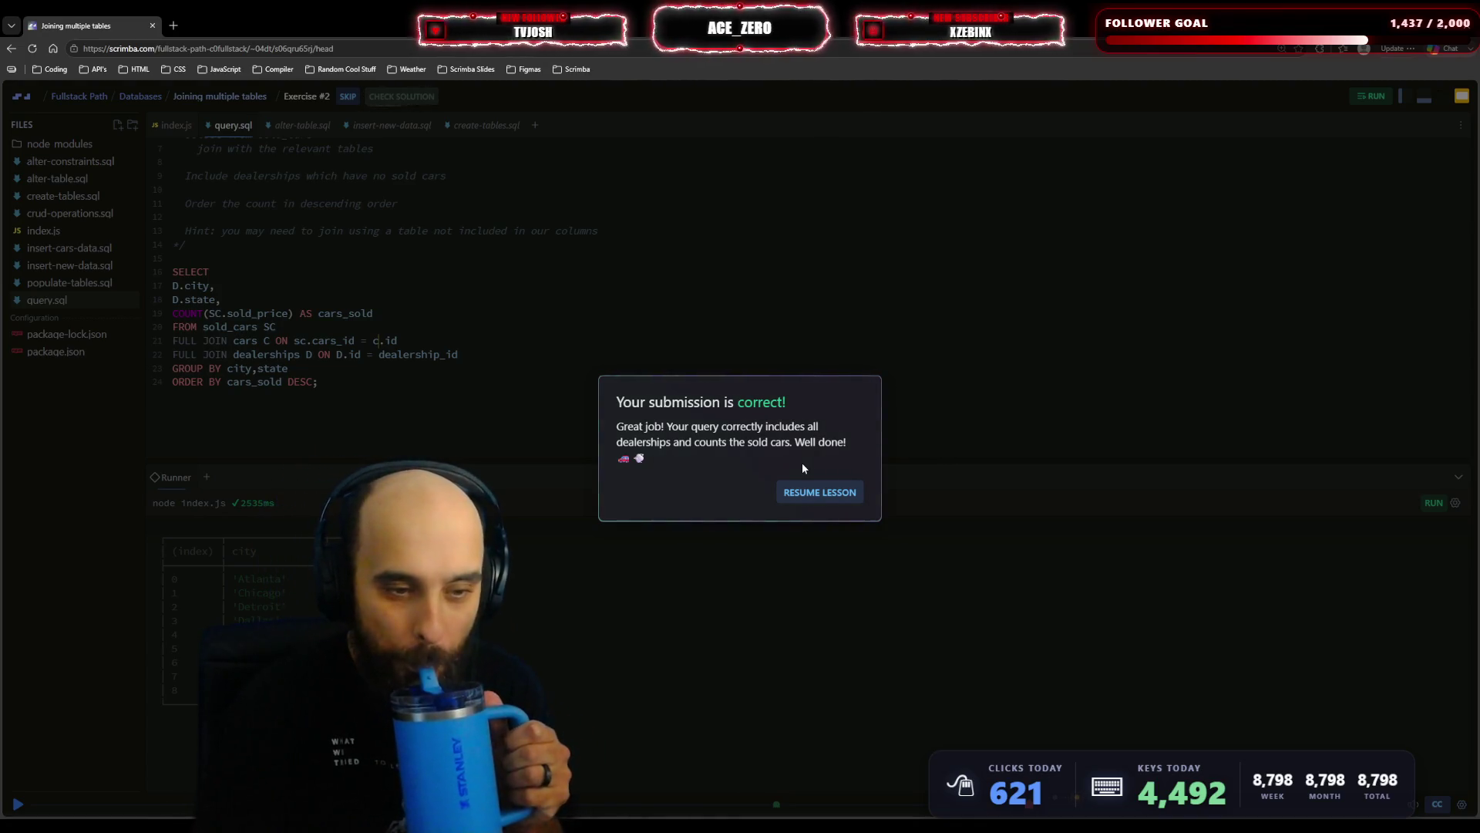
click(809, 492)
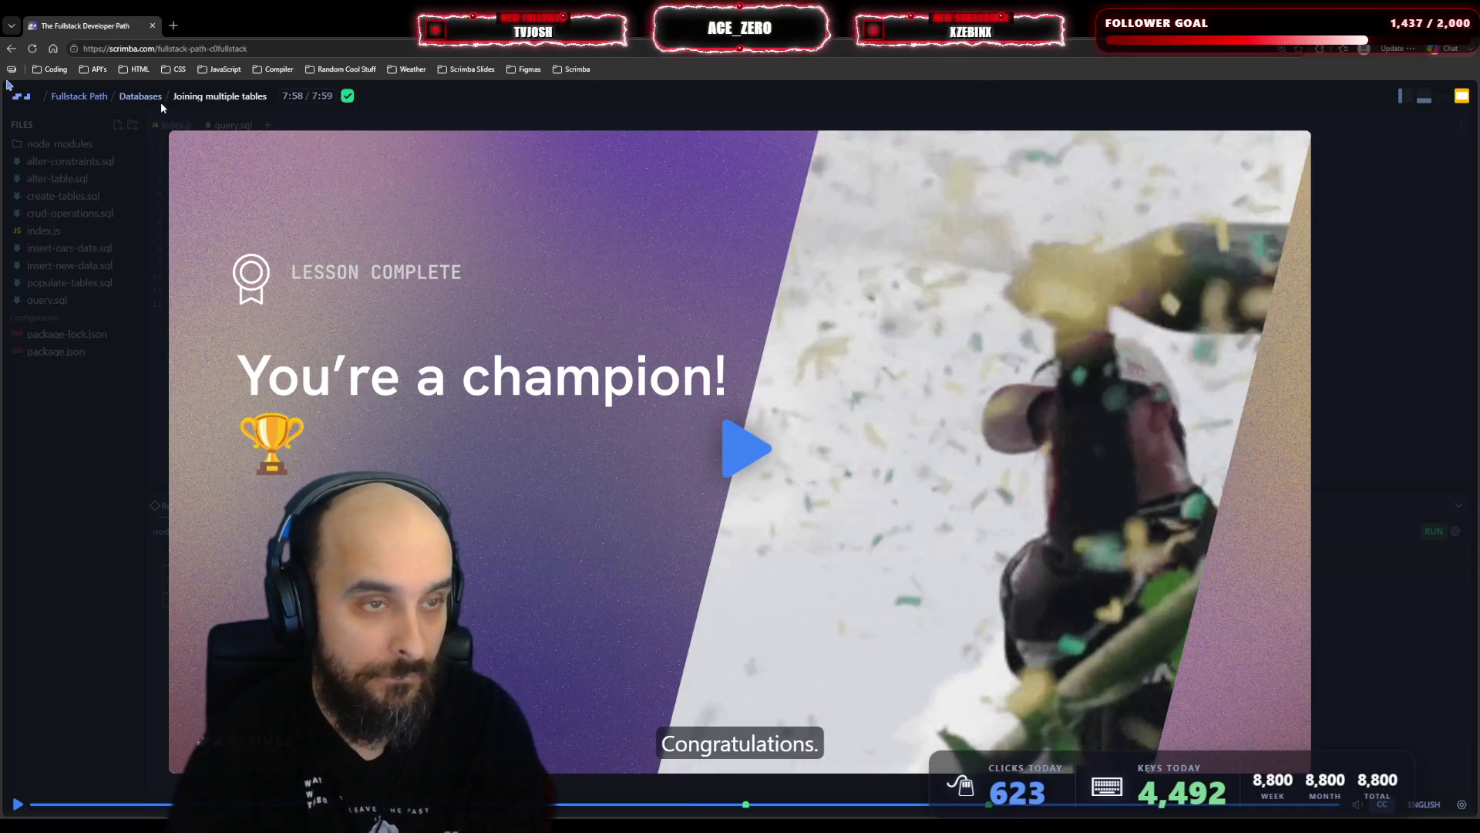
- Go back to the Databases course list and start 'A primer on SQL Injections'
click(145, 95)
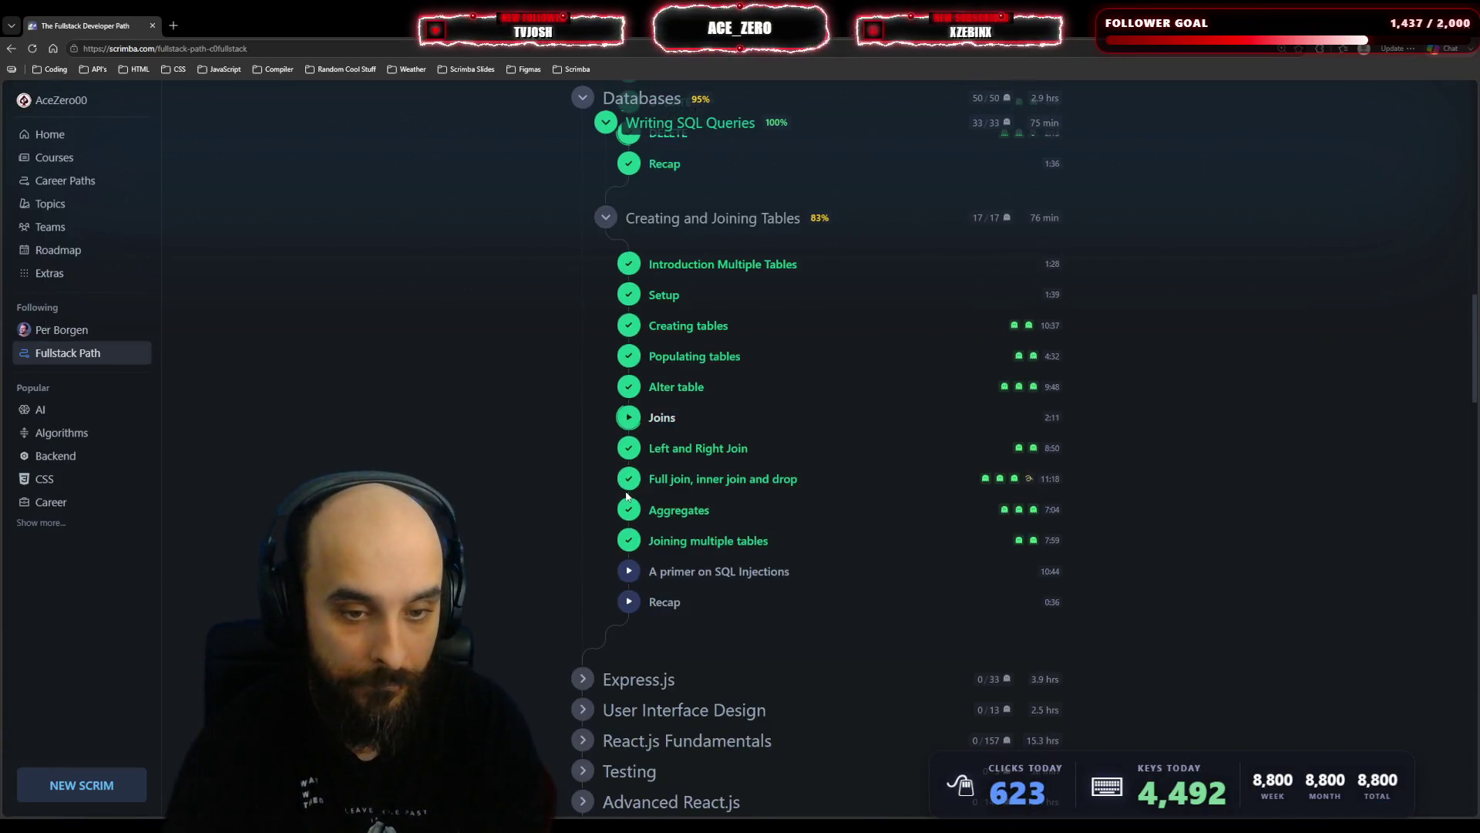
click(682, 517)
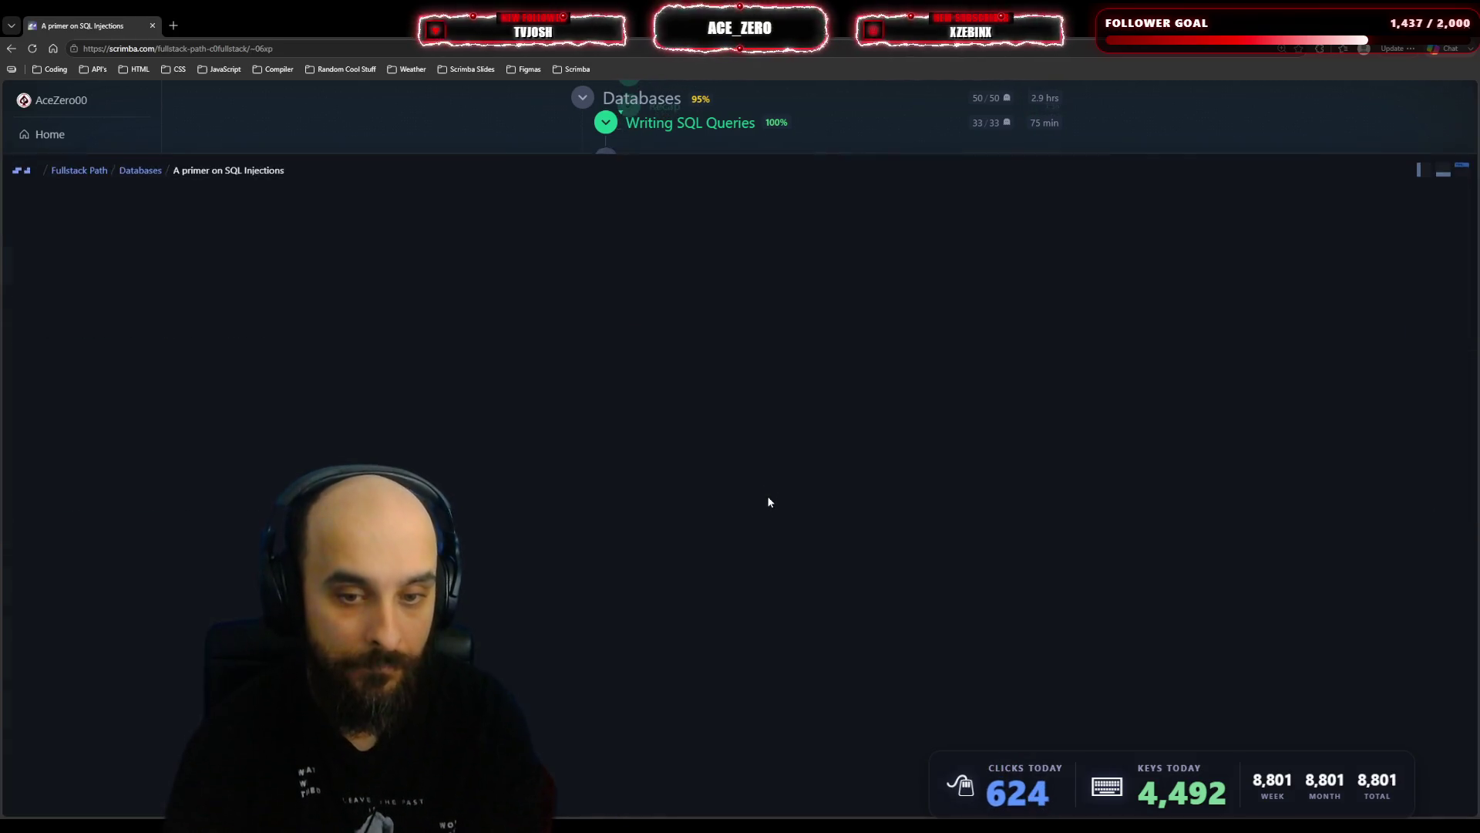